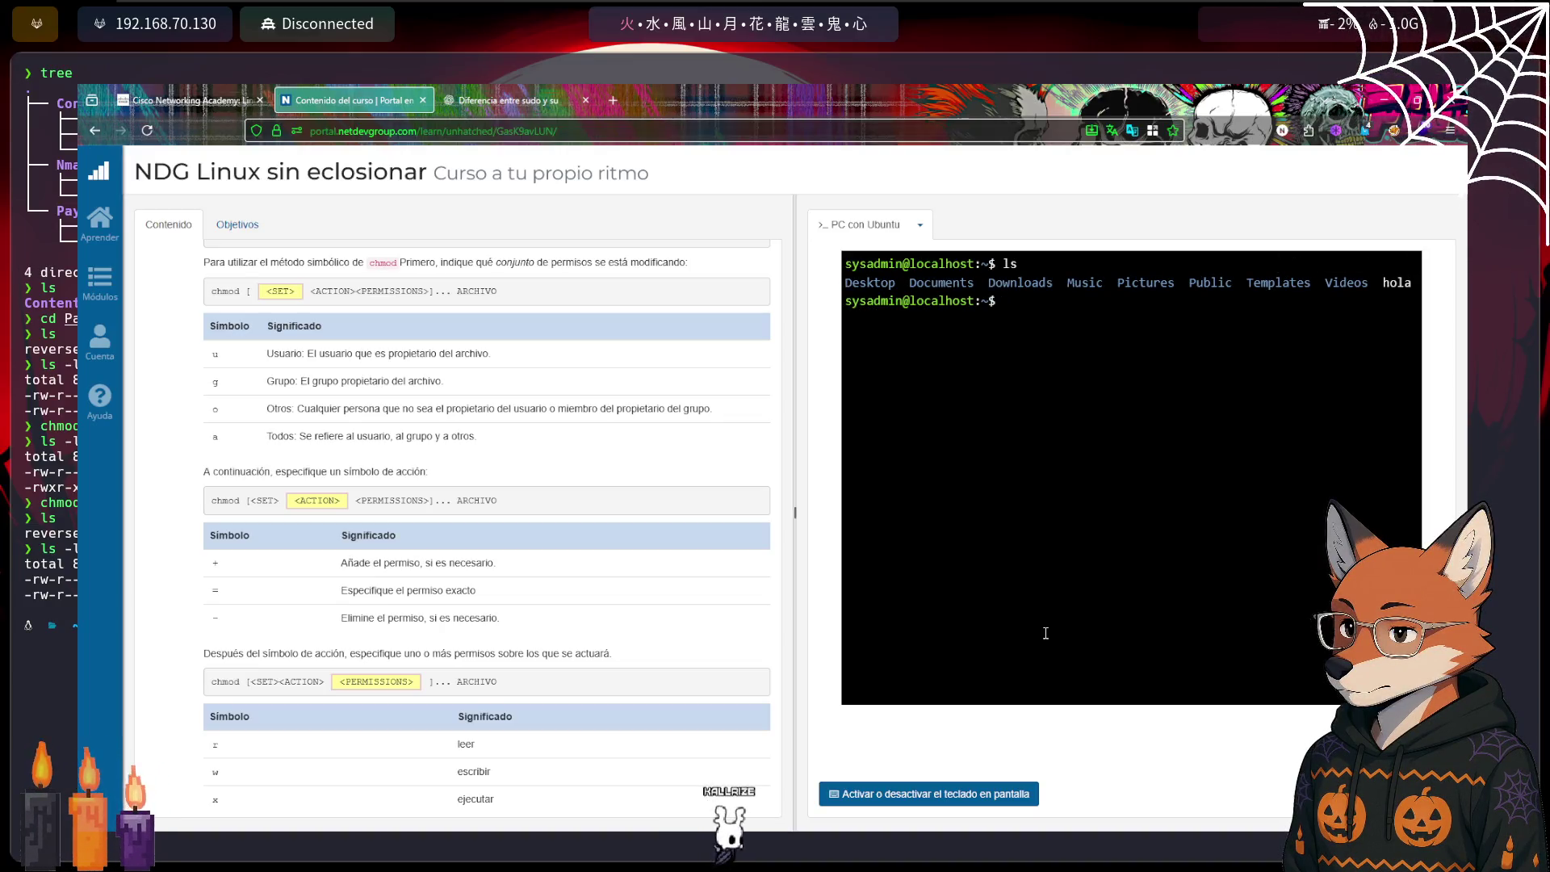
# Clear the terminal and list files with ls -l, showing hola as -rw-rw-r--
pyautogui.hotkey('ctrl', 'l')
pyautogui.write('ls -l')
pyautogui.press('Return')
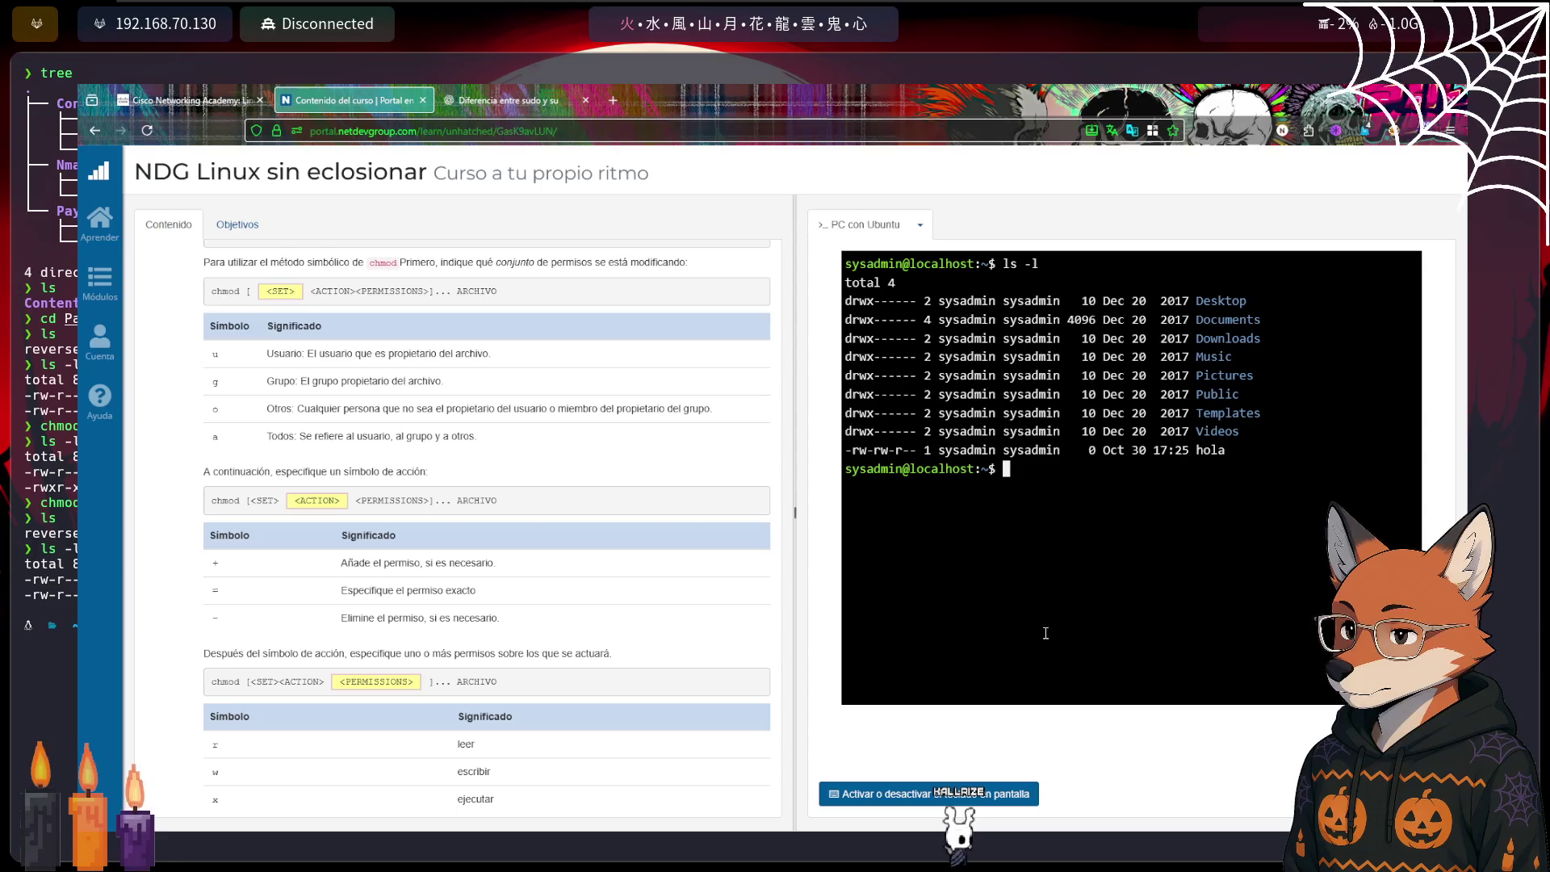
# Run 'chmod u +x hola', which fails with an invalid mode error
pyautogui.write('chmod')
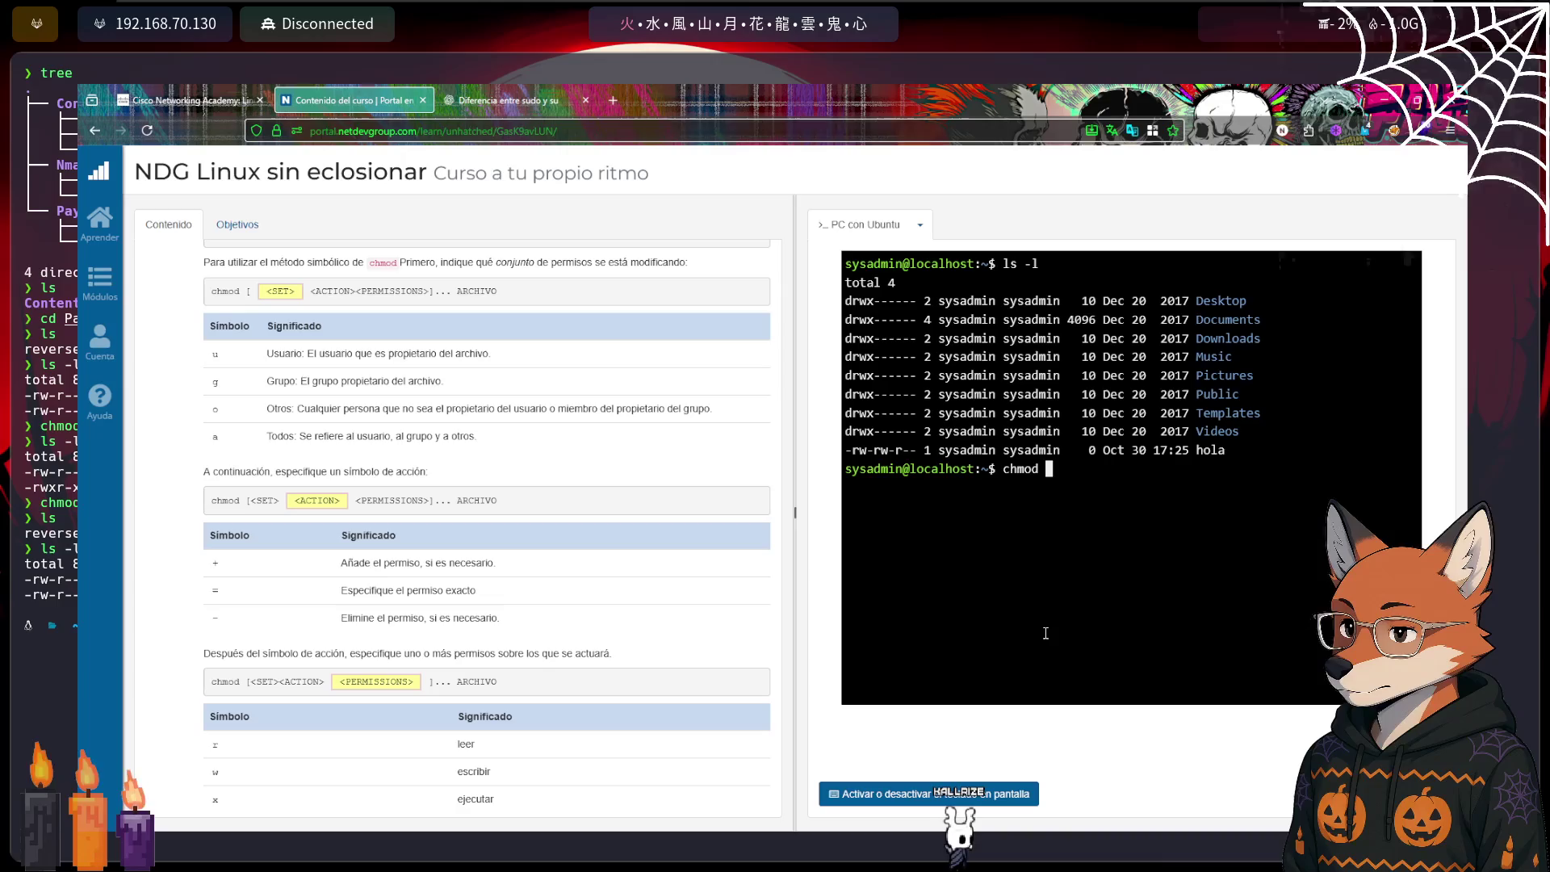
pyautogui.write(' u ')
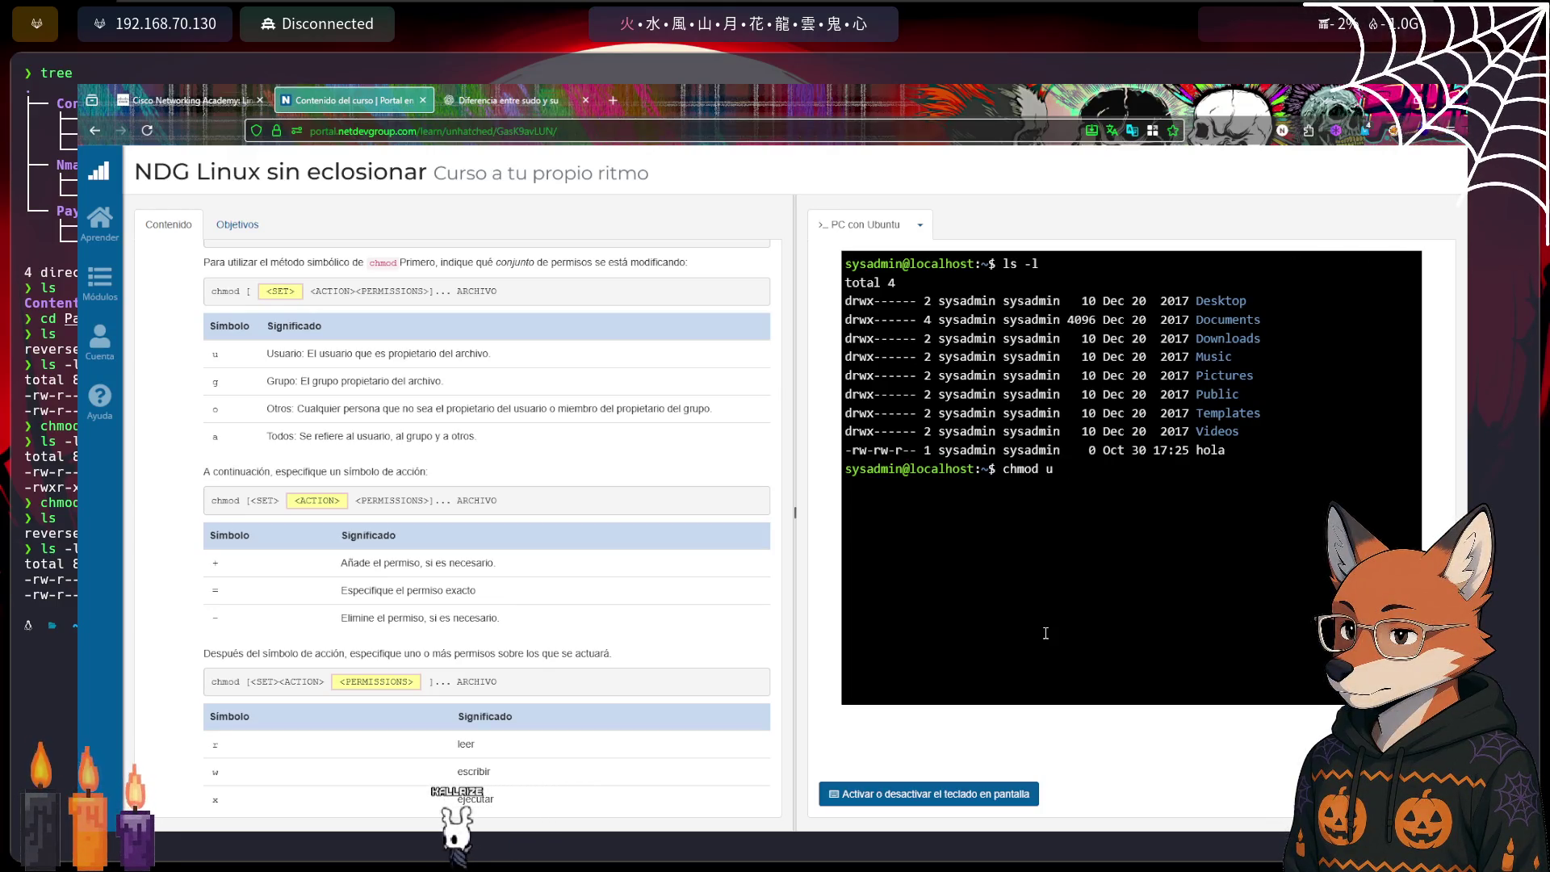
pyautogui.write('+')
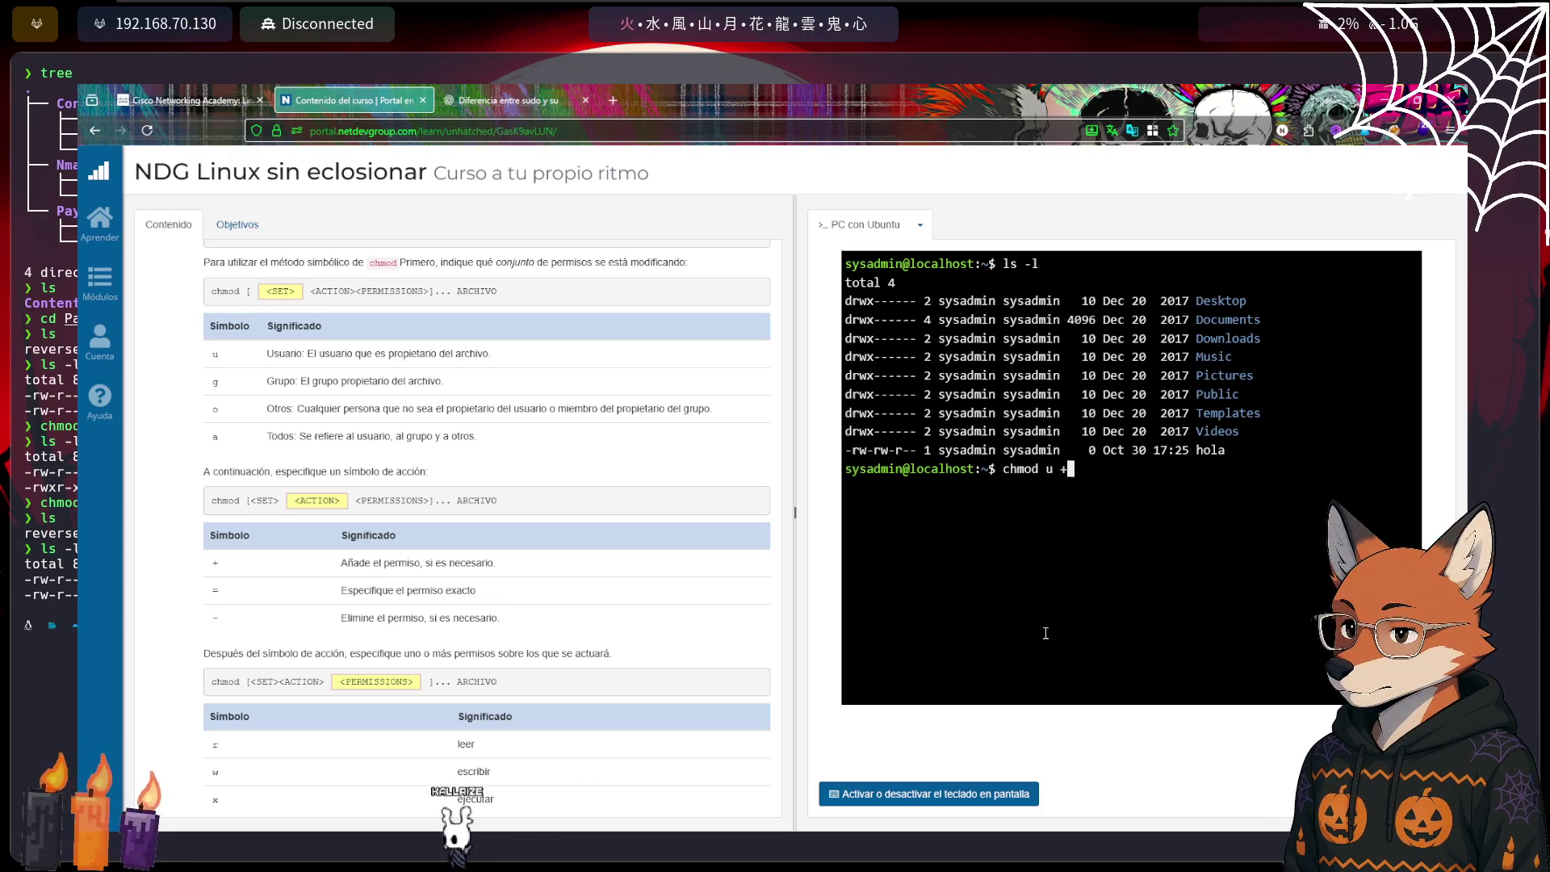
pyautogui.write('x h')
pyautogui.press('Tab')
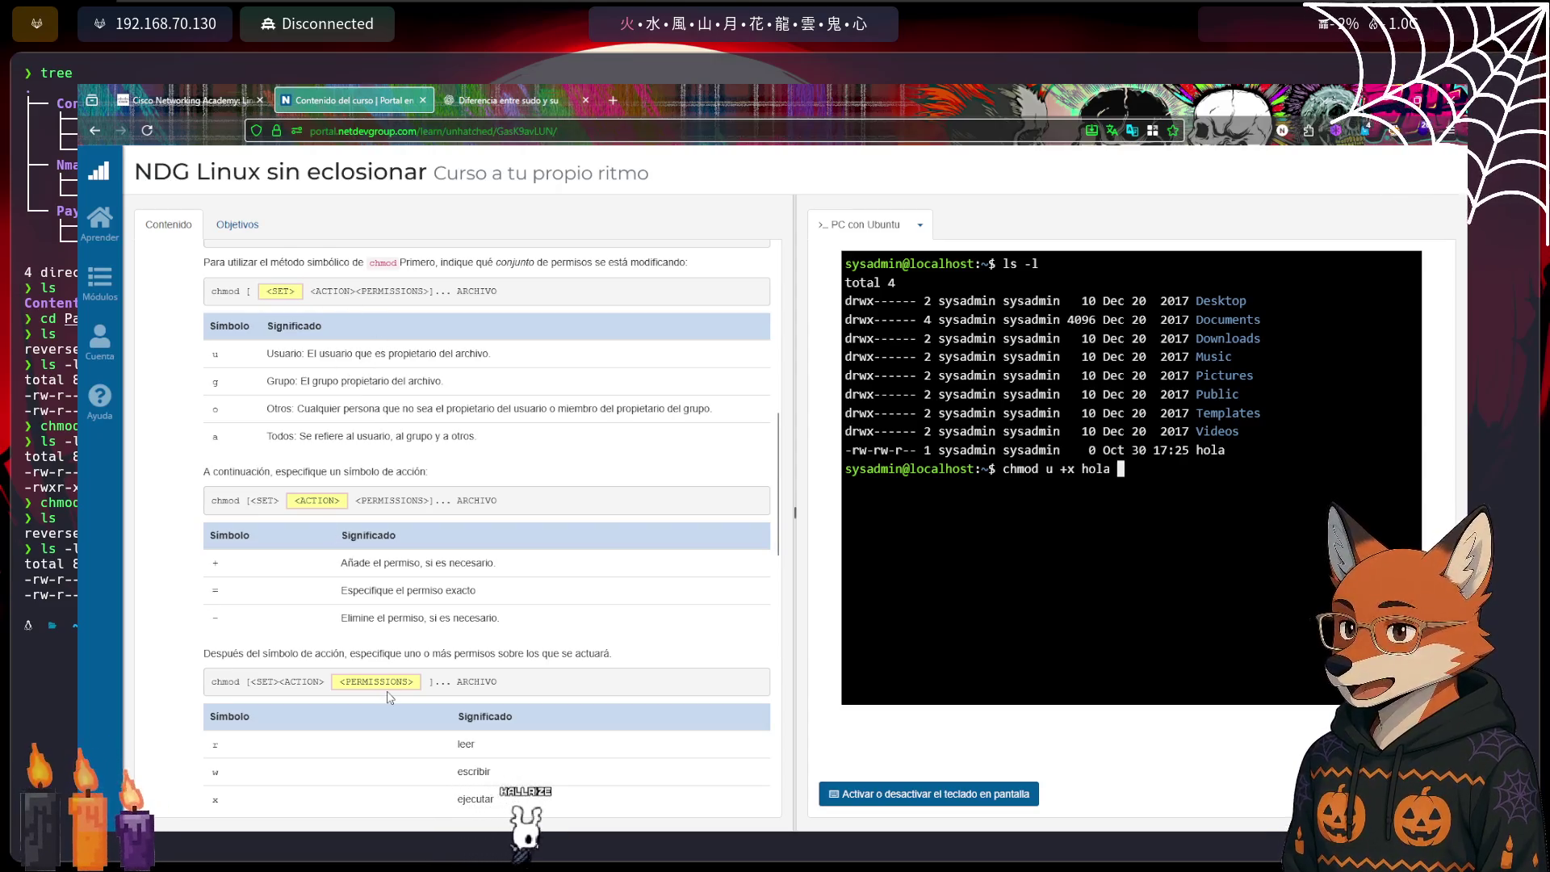
pyautogui.scroll(-3, 390, 696)
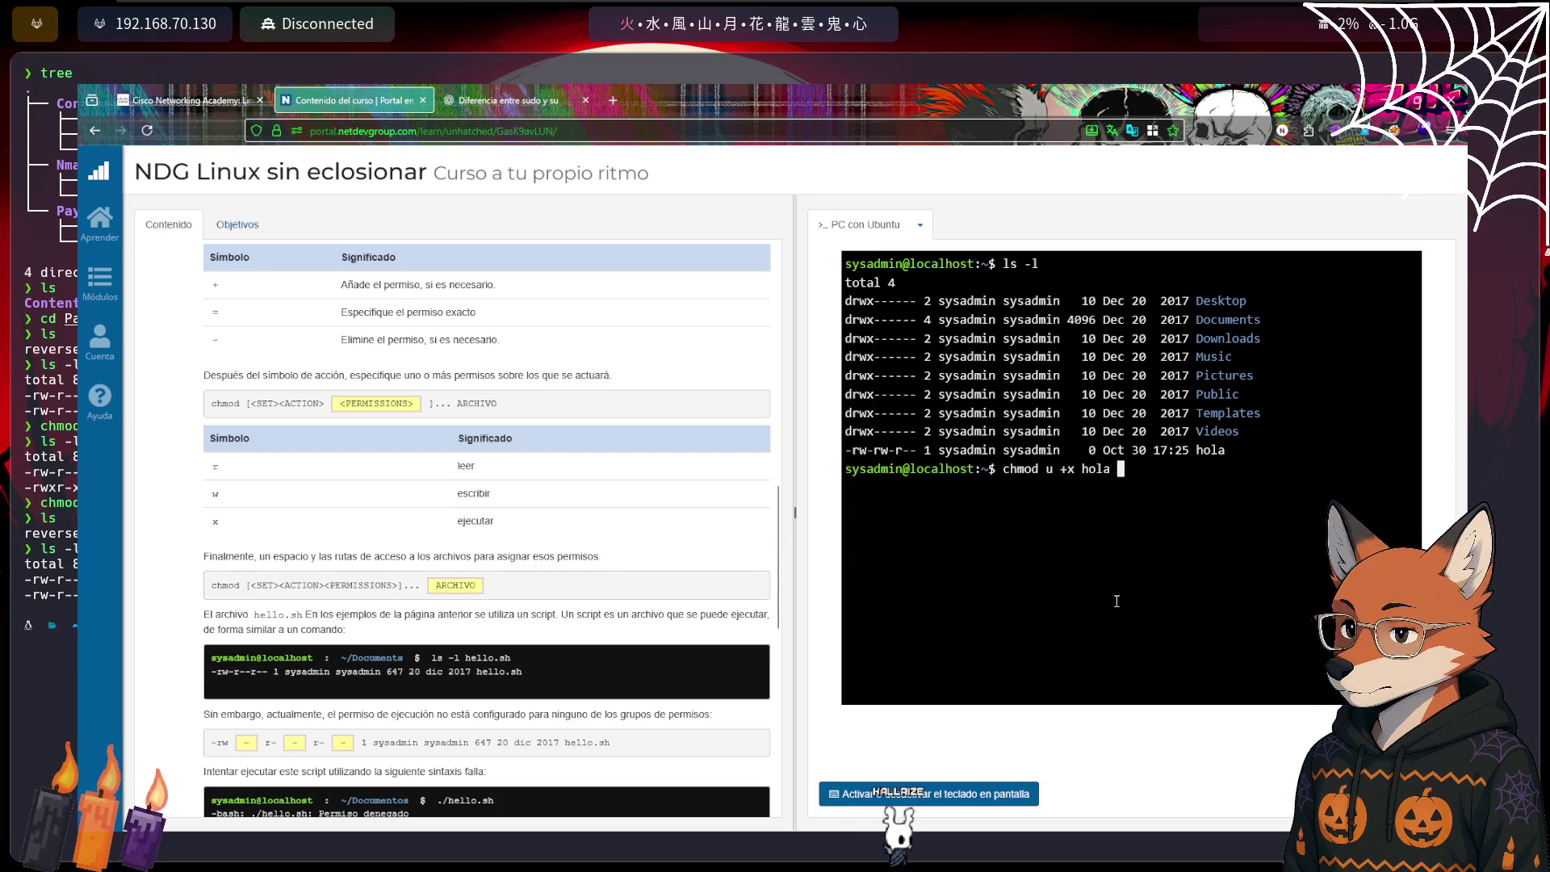
pyautogui.press('Return')
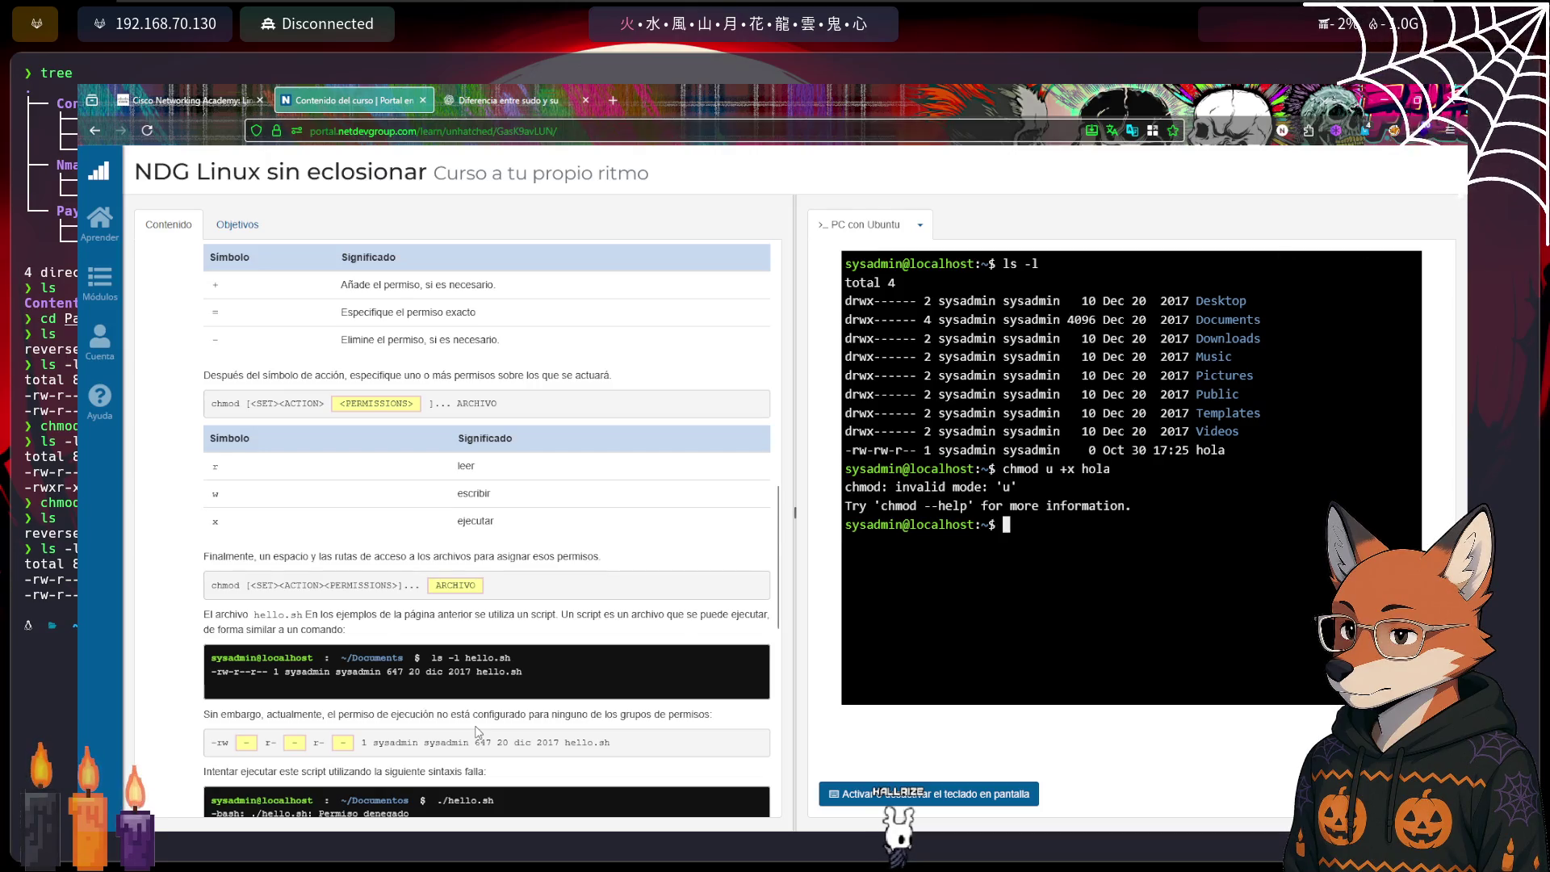
# Fix the command to 'chmod u+x hola' and confirm ls -l lists hola as -rwxrw-r--
pyautogui.scroll(-4, 476, 731)
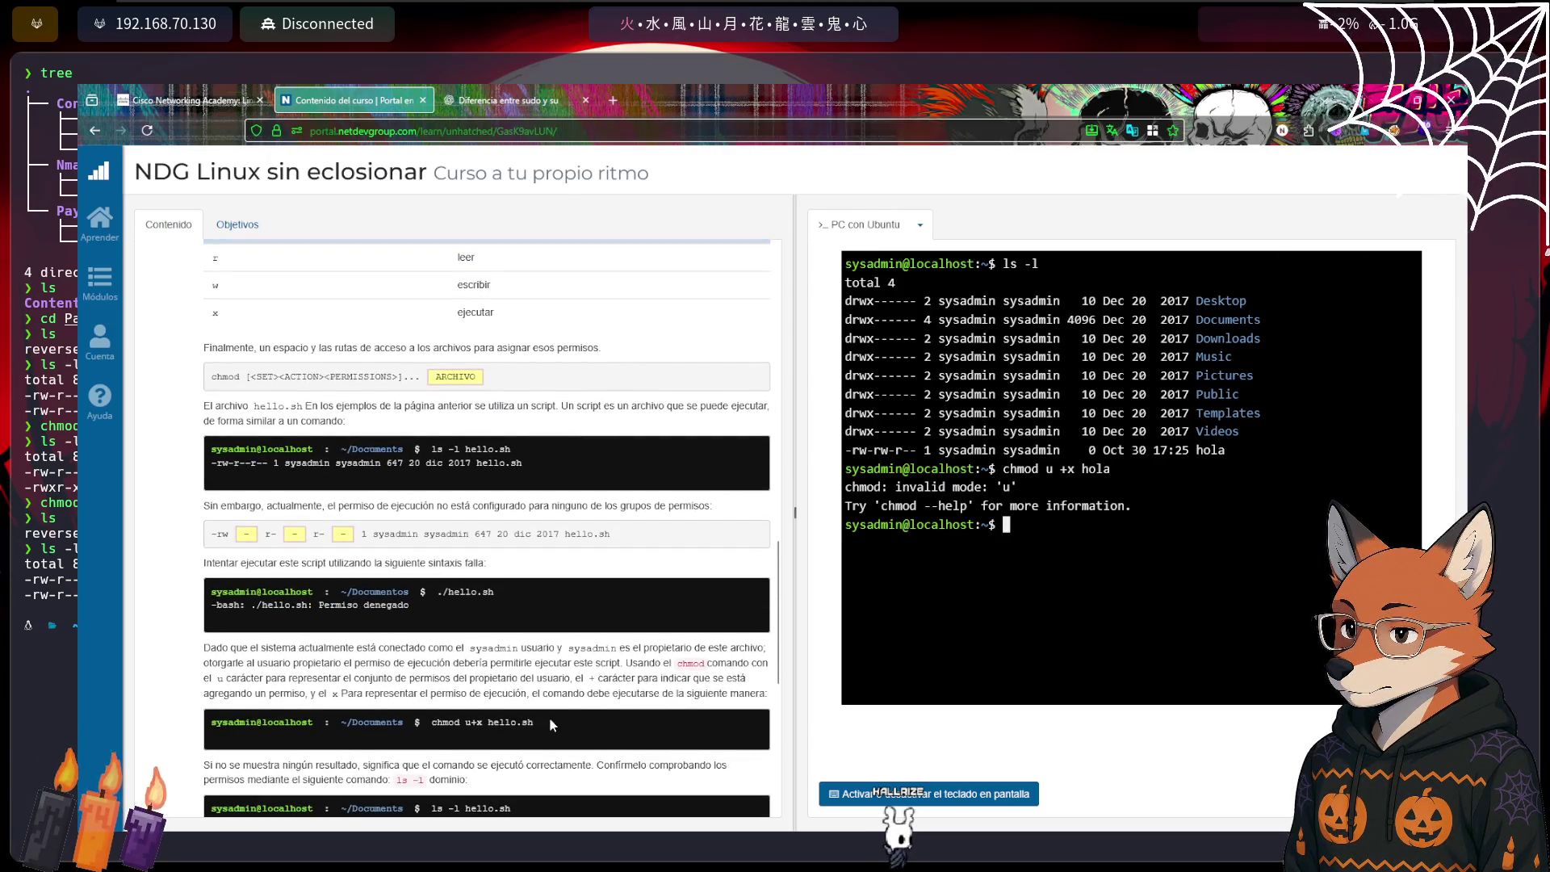
pyautogui.press('Up')
pyautogui.press('Left')
pyautogui.press('Left')
pyautogui.press('Left')
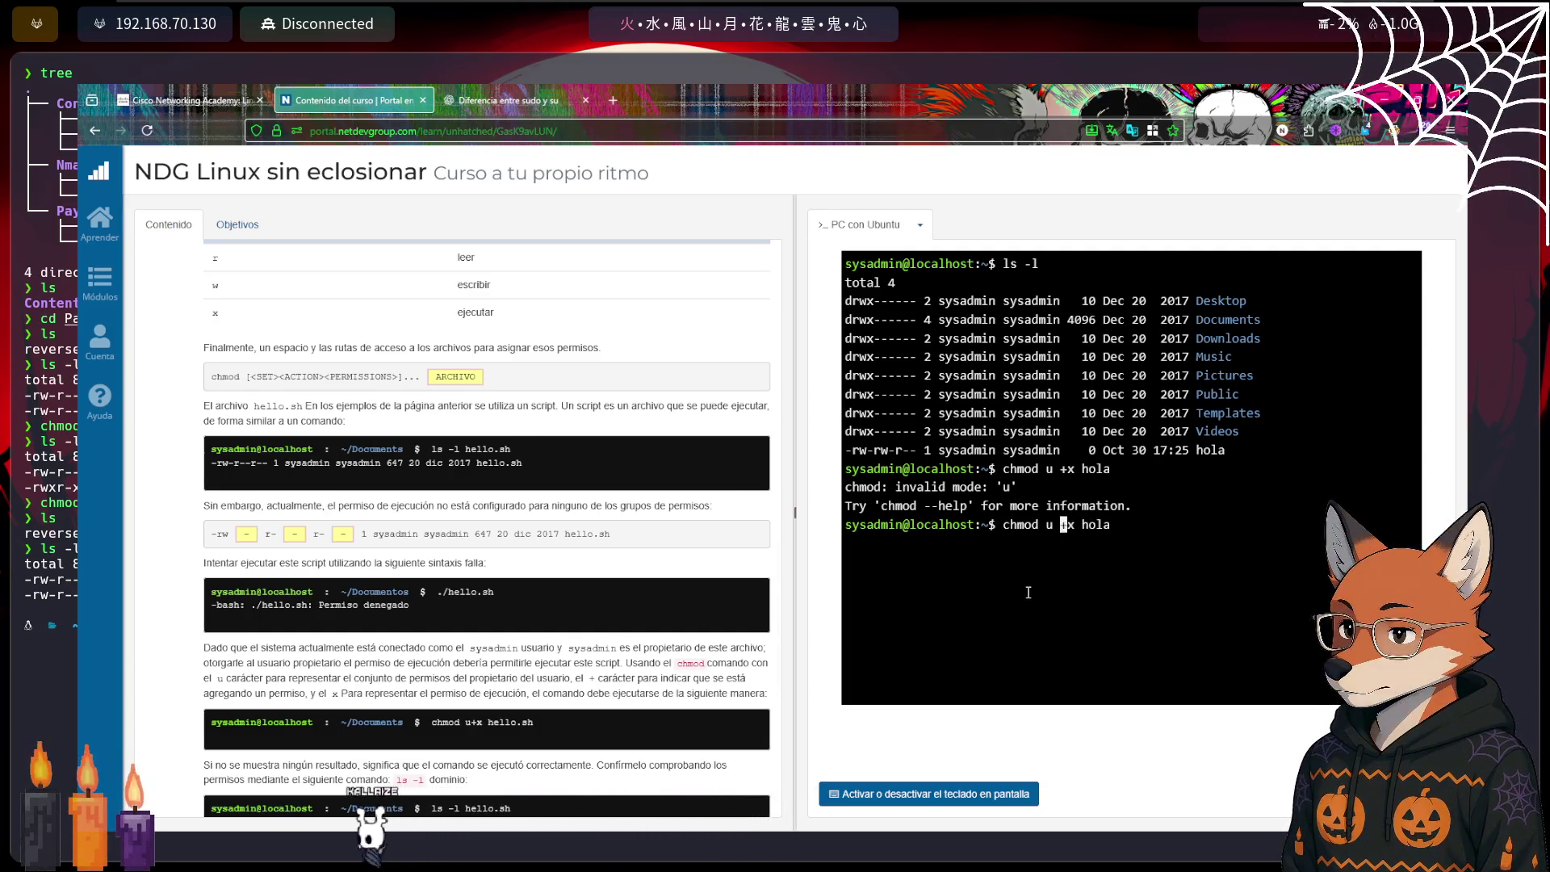
pyautogui.press('BackSpace')
pyautogui.press('Return')
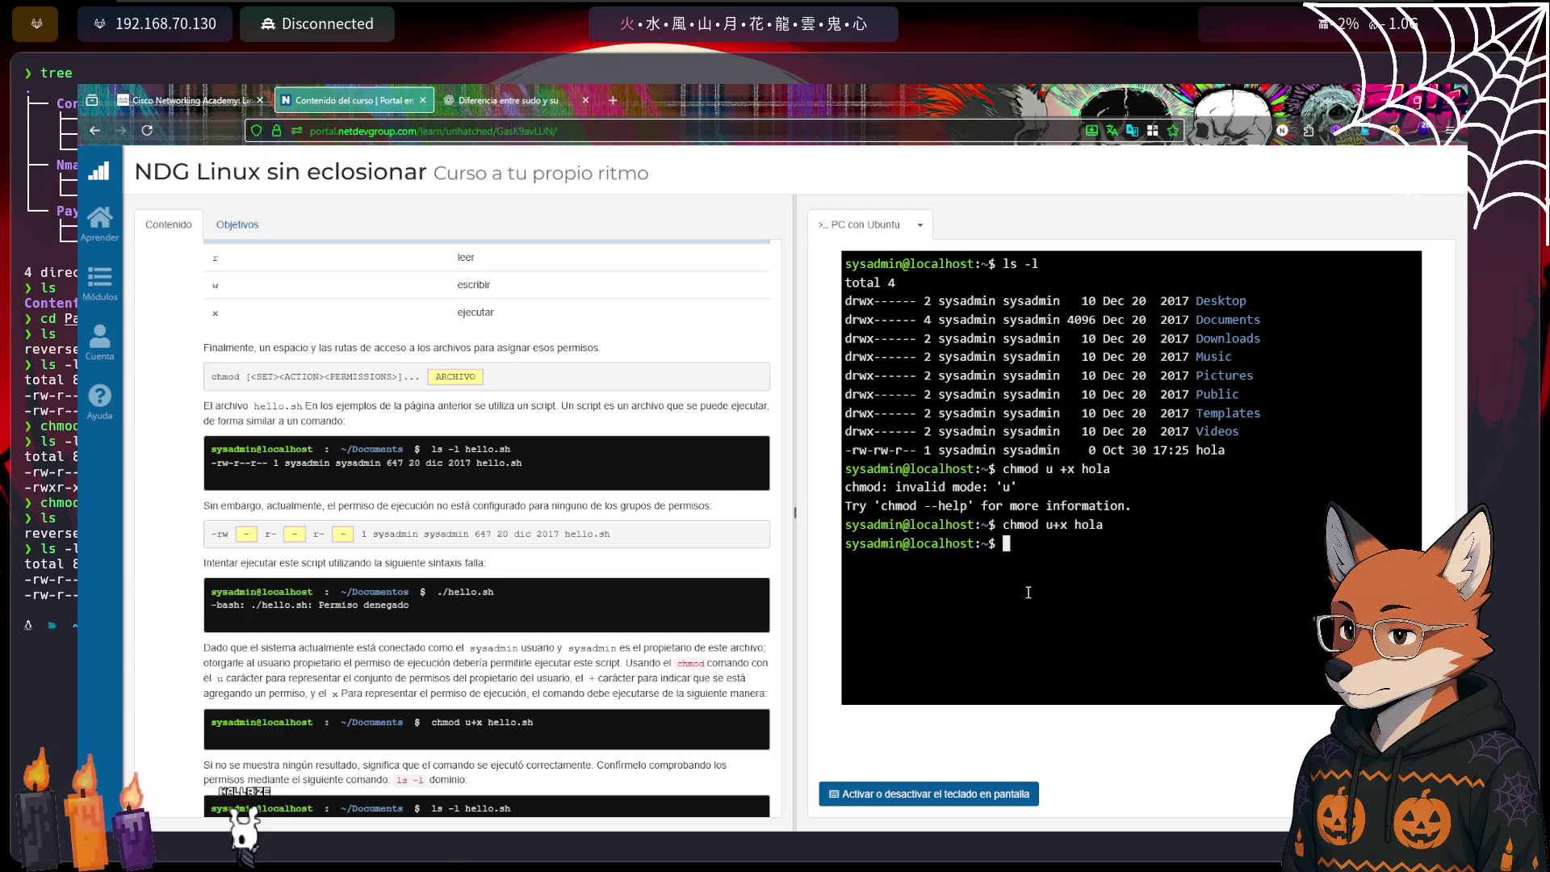
pyautogui.write('ls -l')
pyautogui.press('Return')
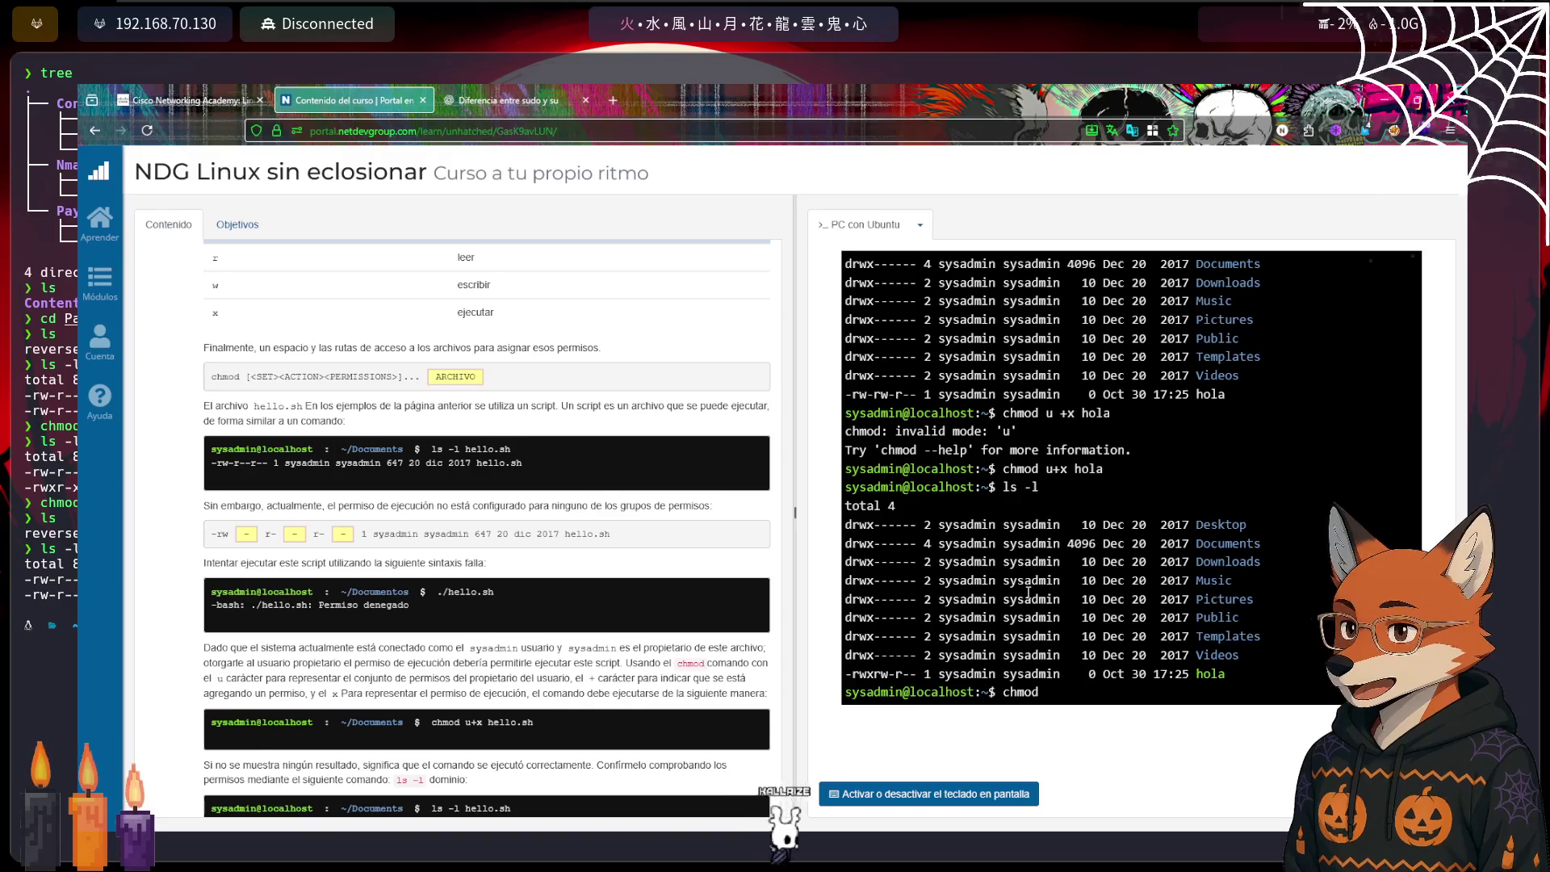
# Run 'chmod 000 hola' and list files to show hola with no permissions (----------)
pyautogui.write('chmod 000 ')
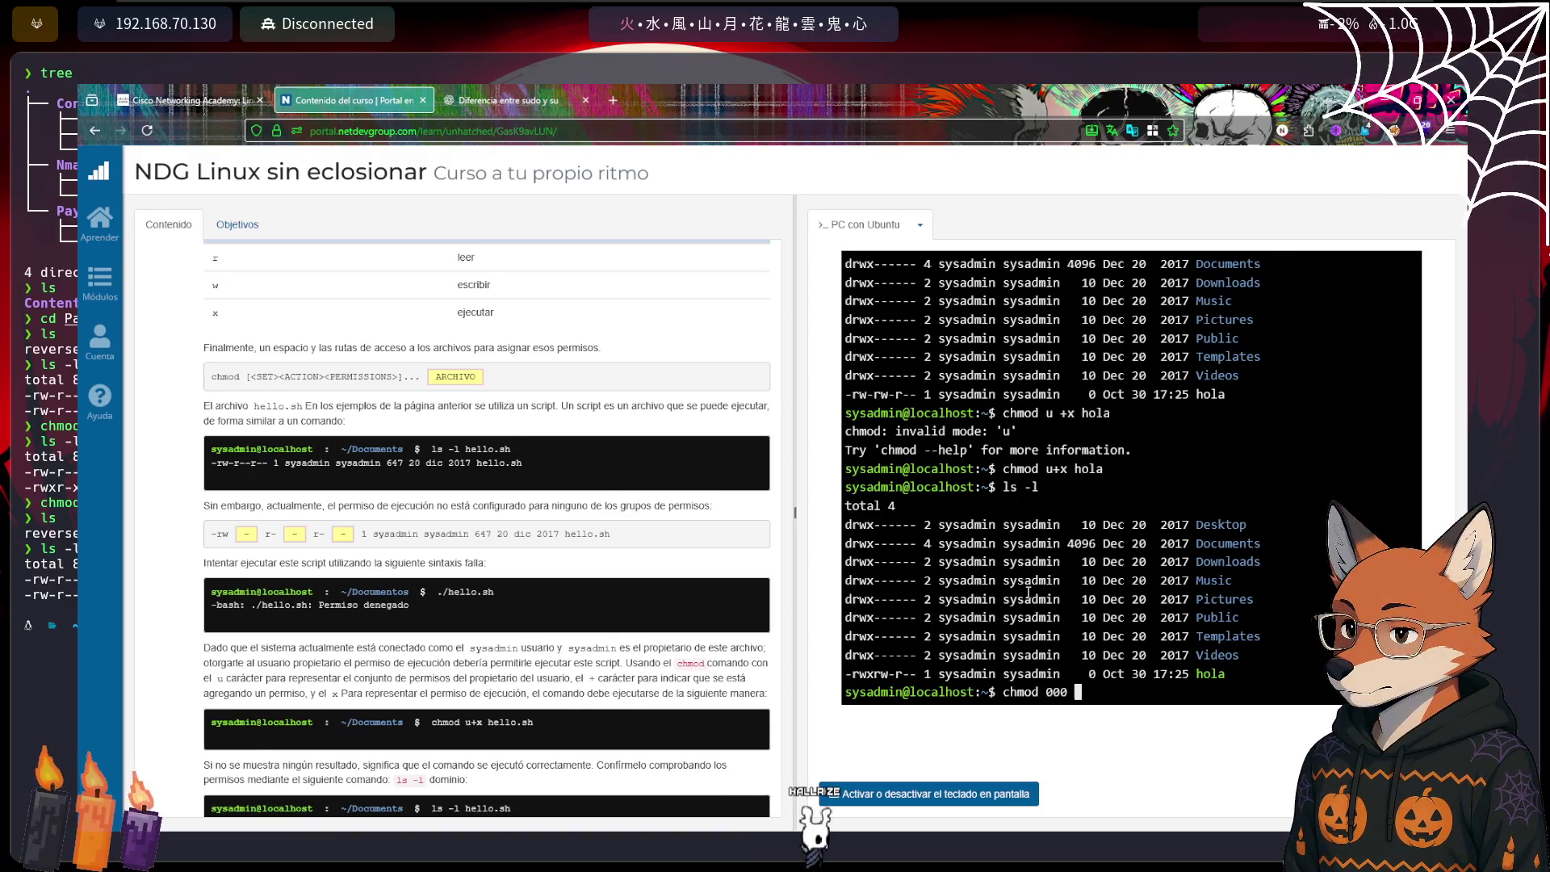
pyautogui.write('hola')
pyautogui.press('Return')
pyautogui.write('ls -l')
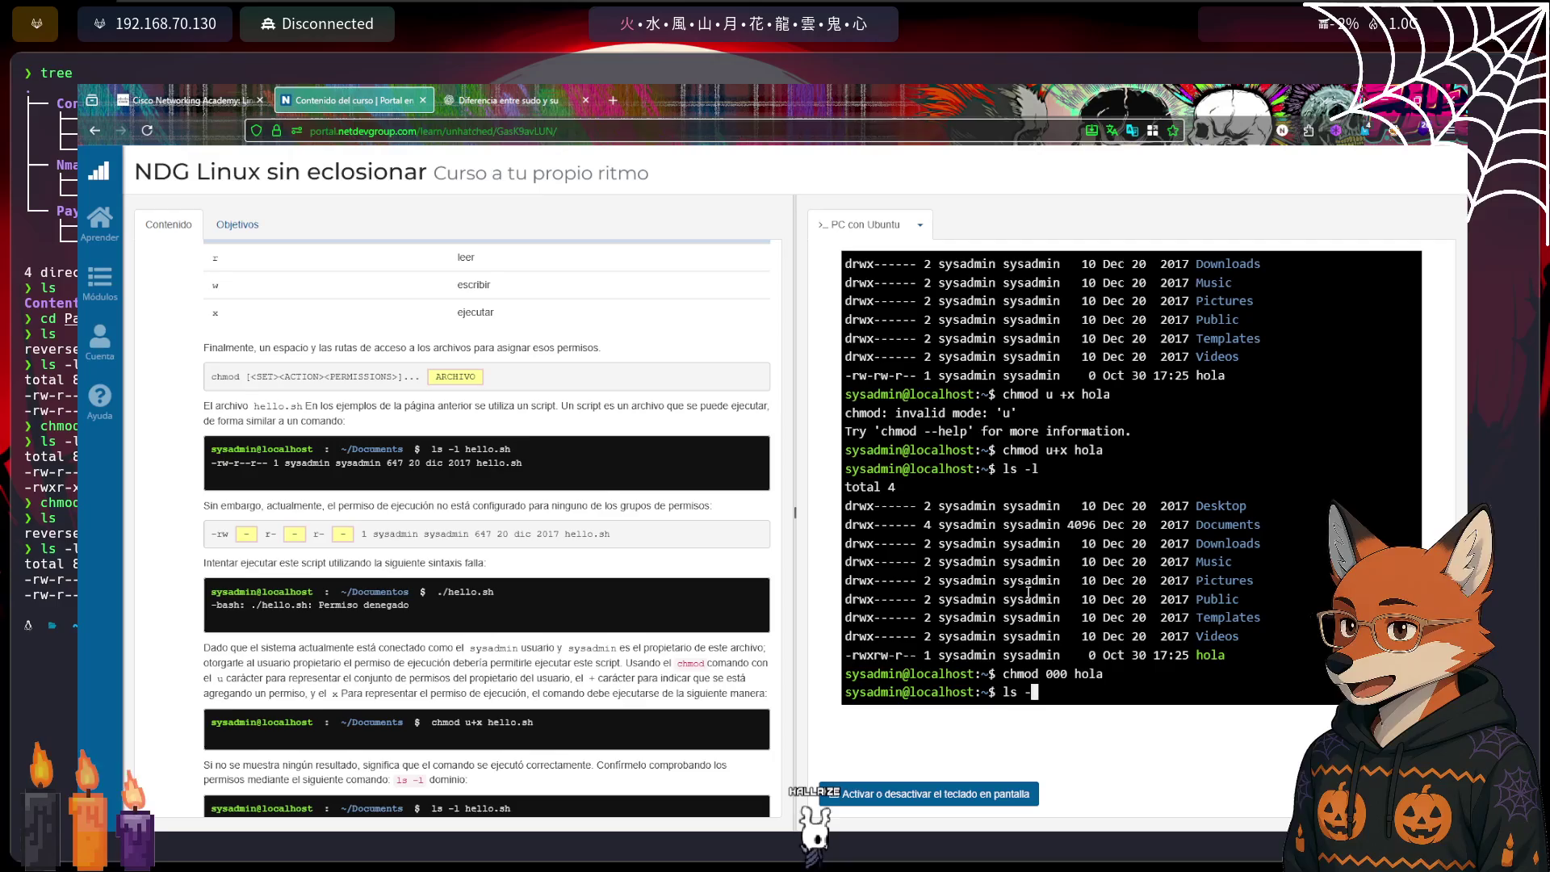
pyautogui.press('Return')
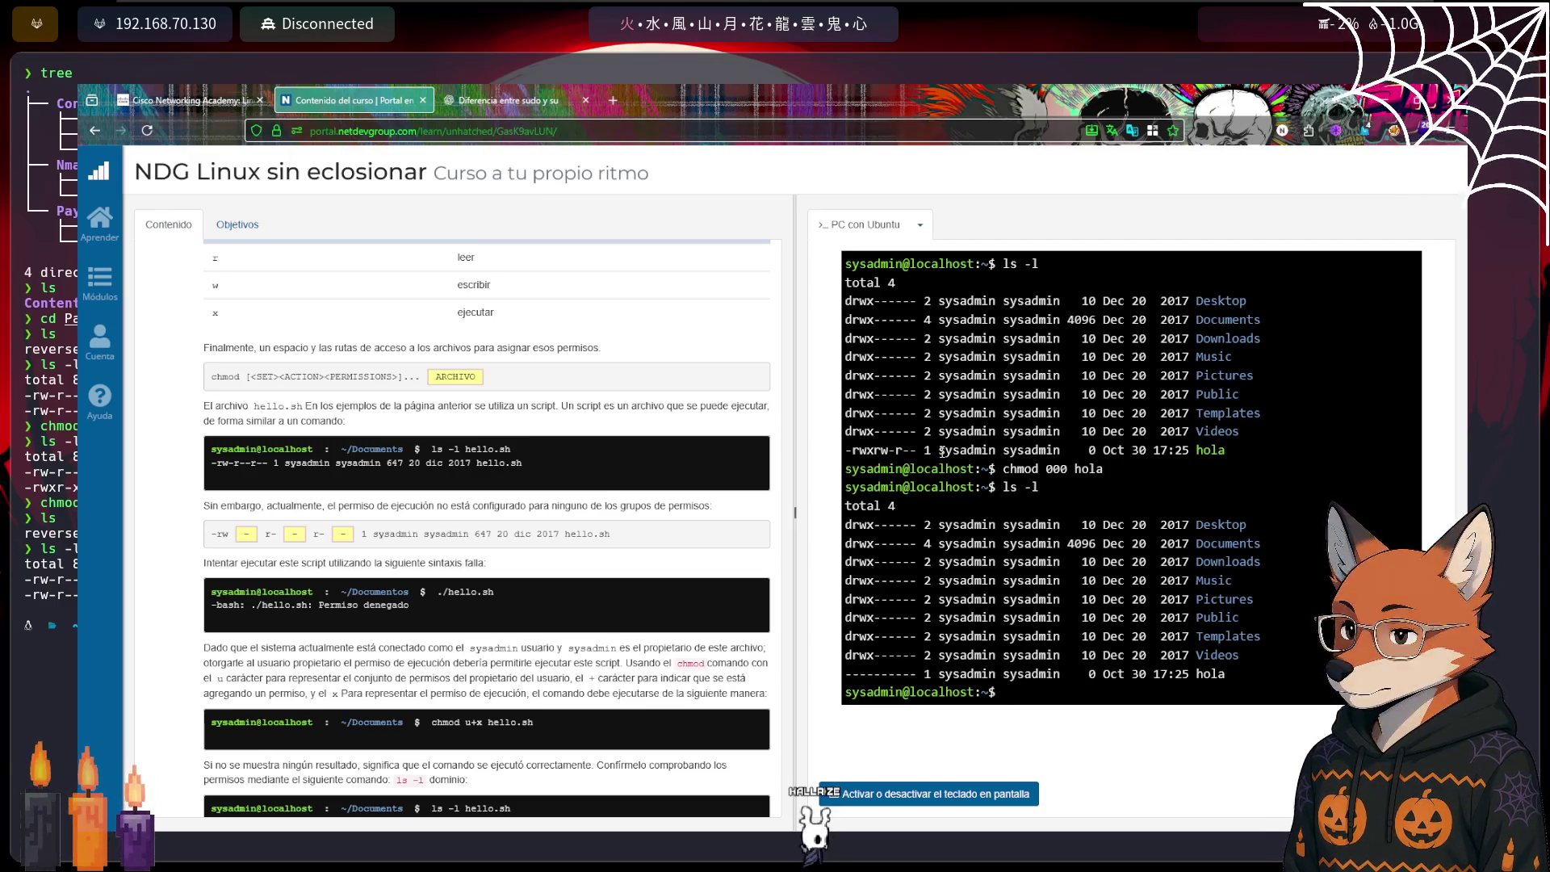
pyautogui.scroll(5, 956, 452)
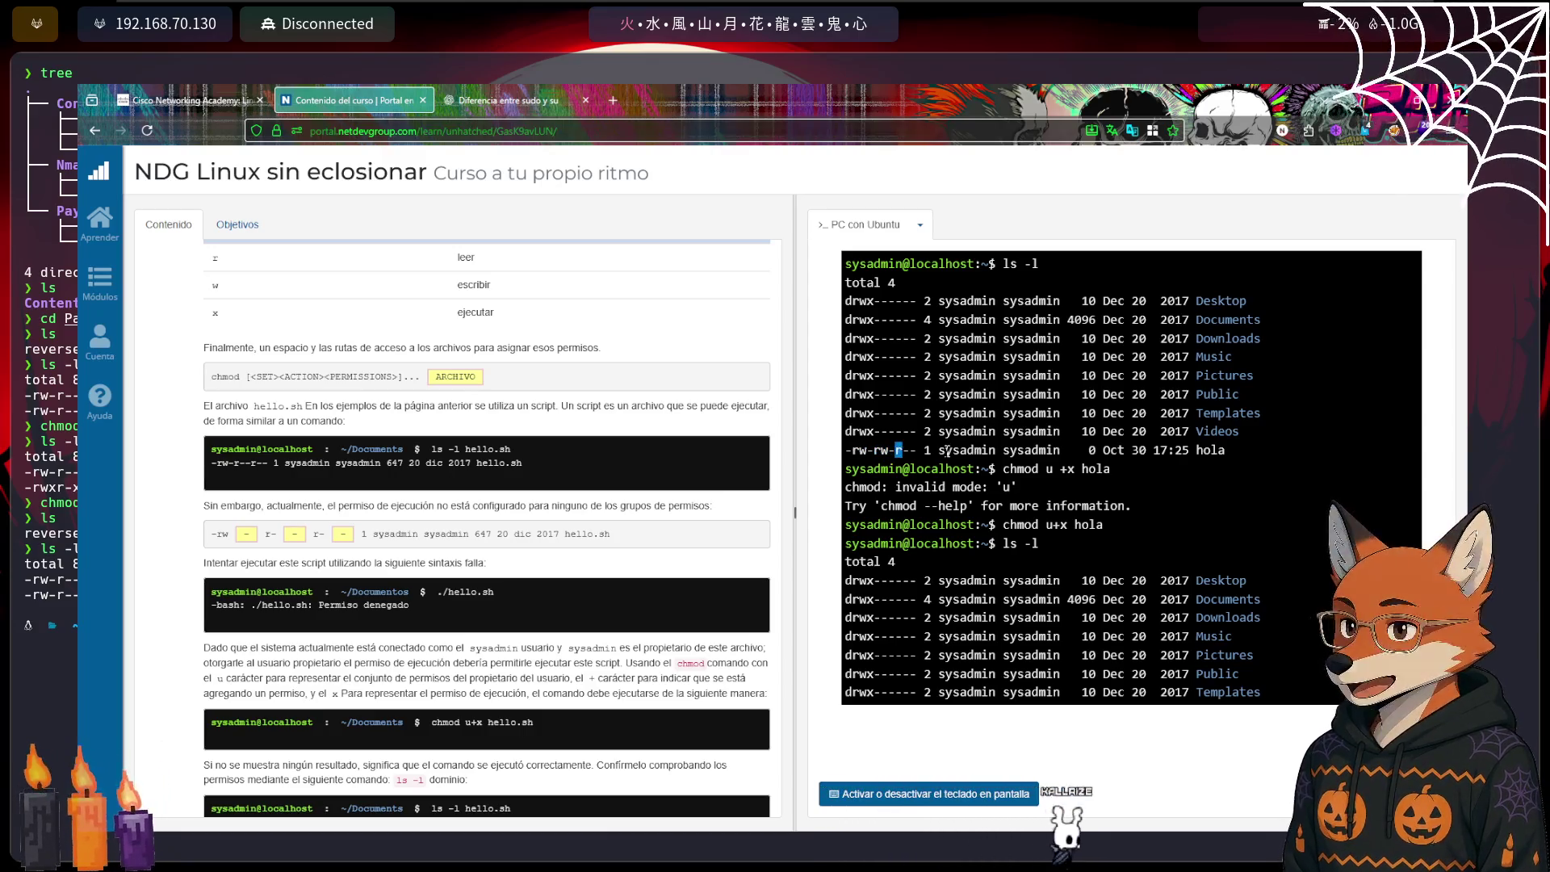
pyautogui.scroll(-5, 958, 485)
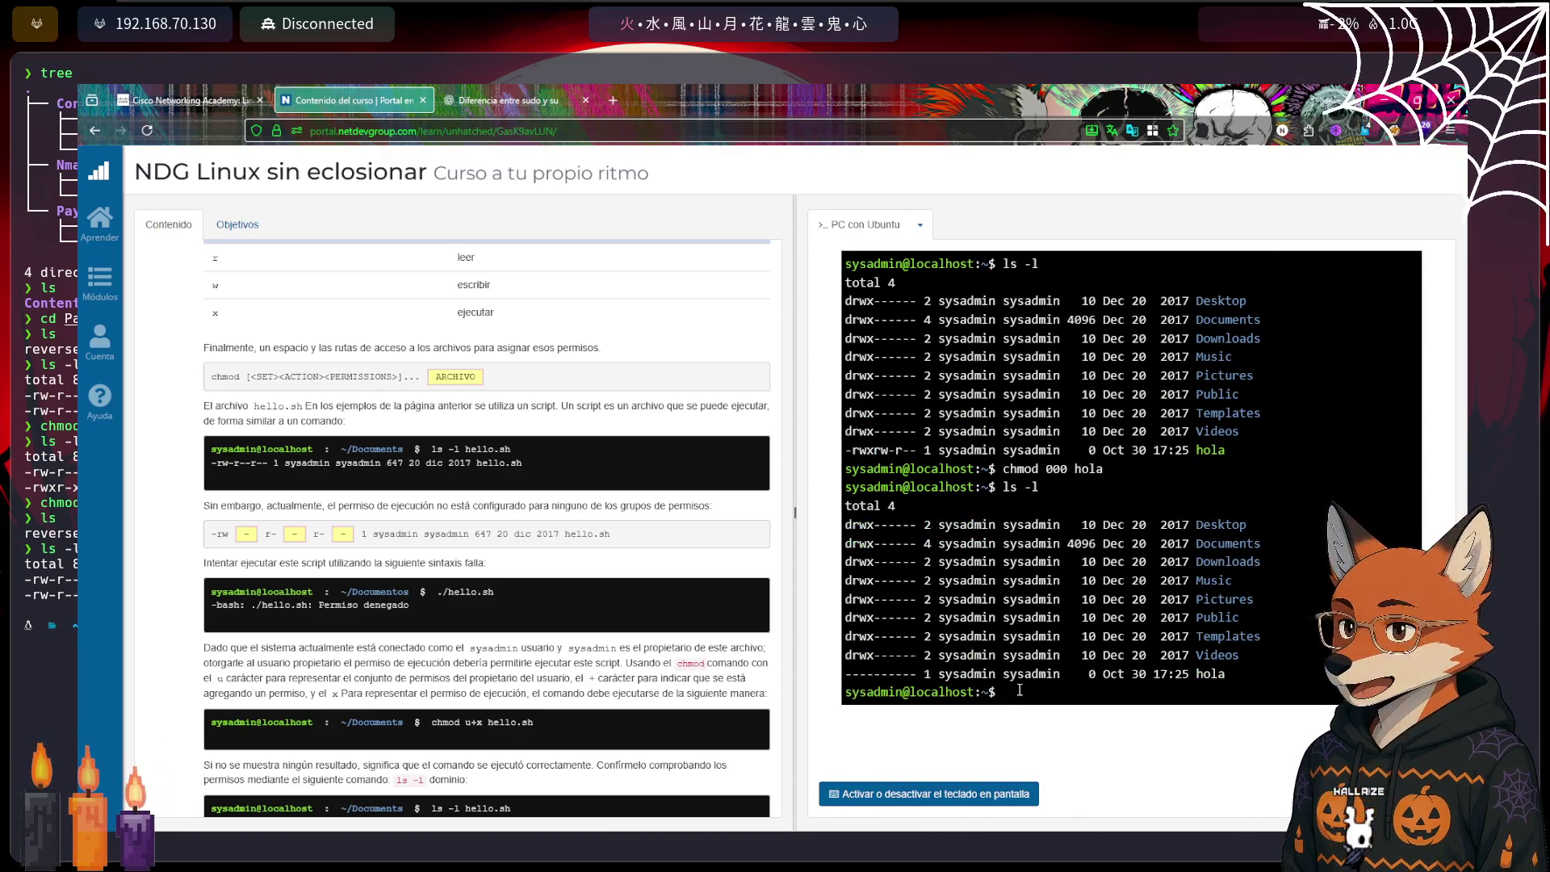
pyautogui.scroll(4, 885, 361)
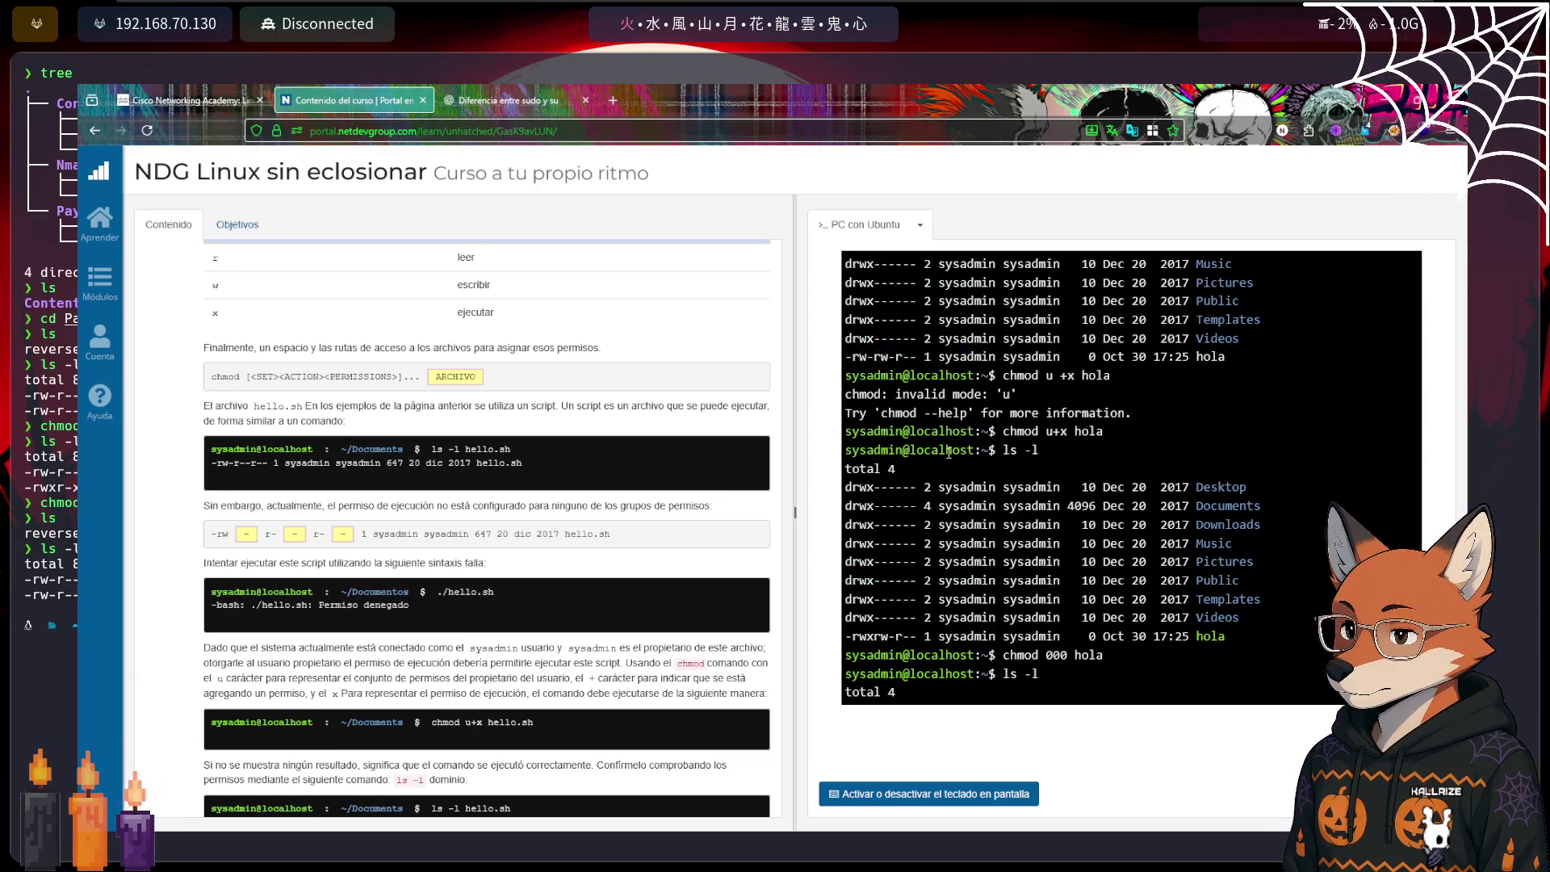
pyautogui.scroll(-4, 940, 453)
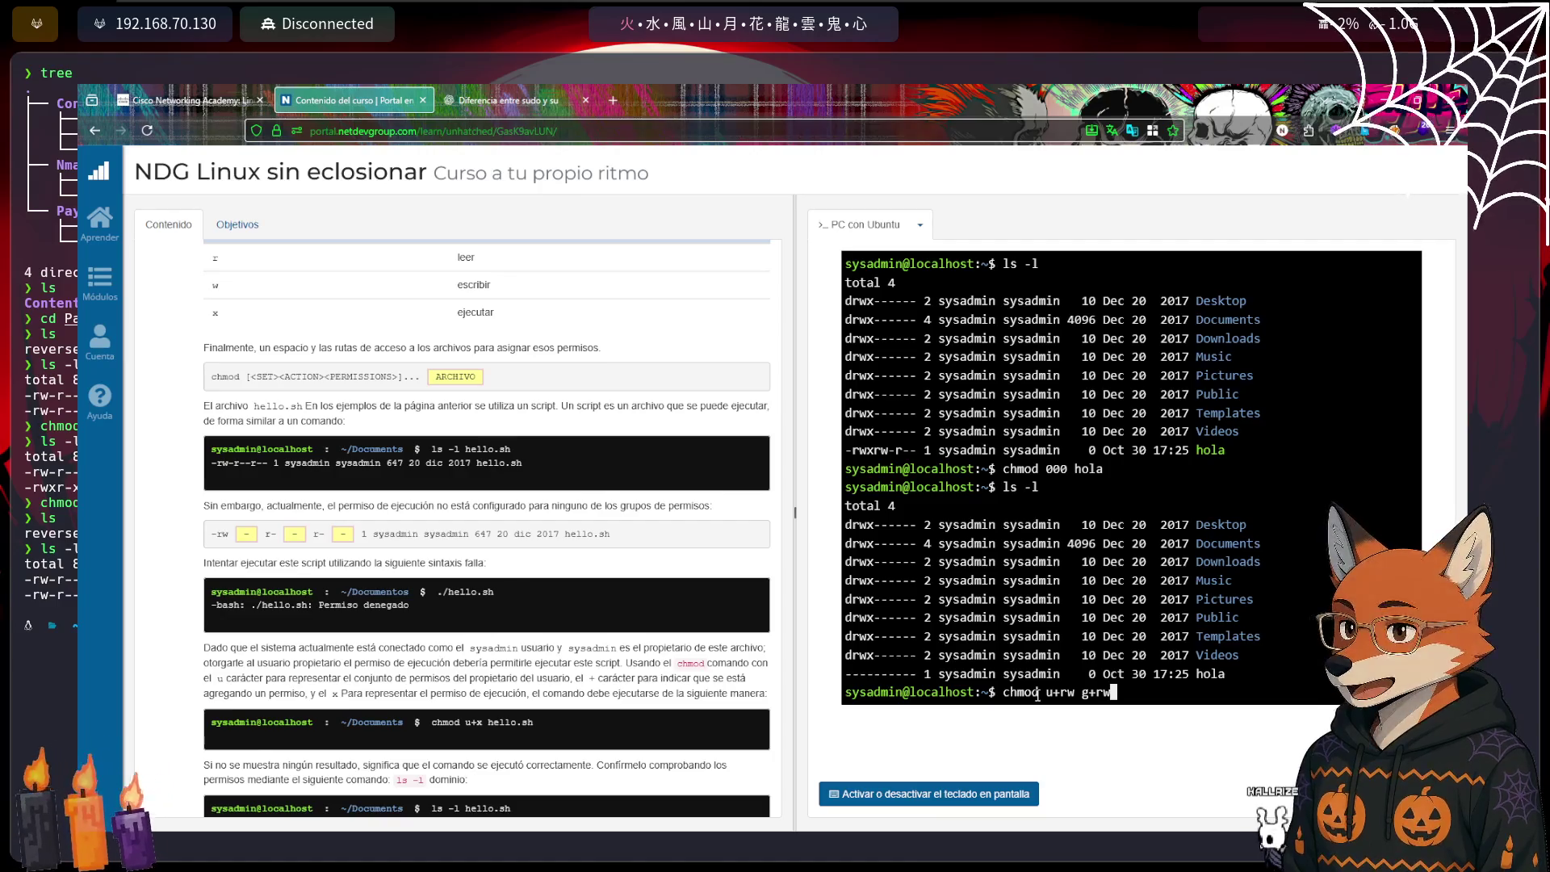
# Try 'chmod u+rw g+rw o+r hola', then remove the spaces after it fails
pyautogui.write(' o')
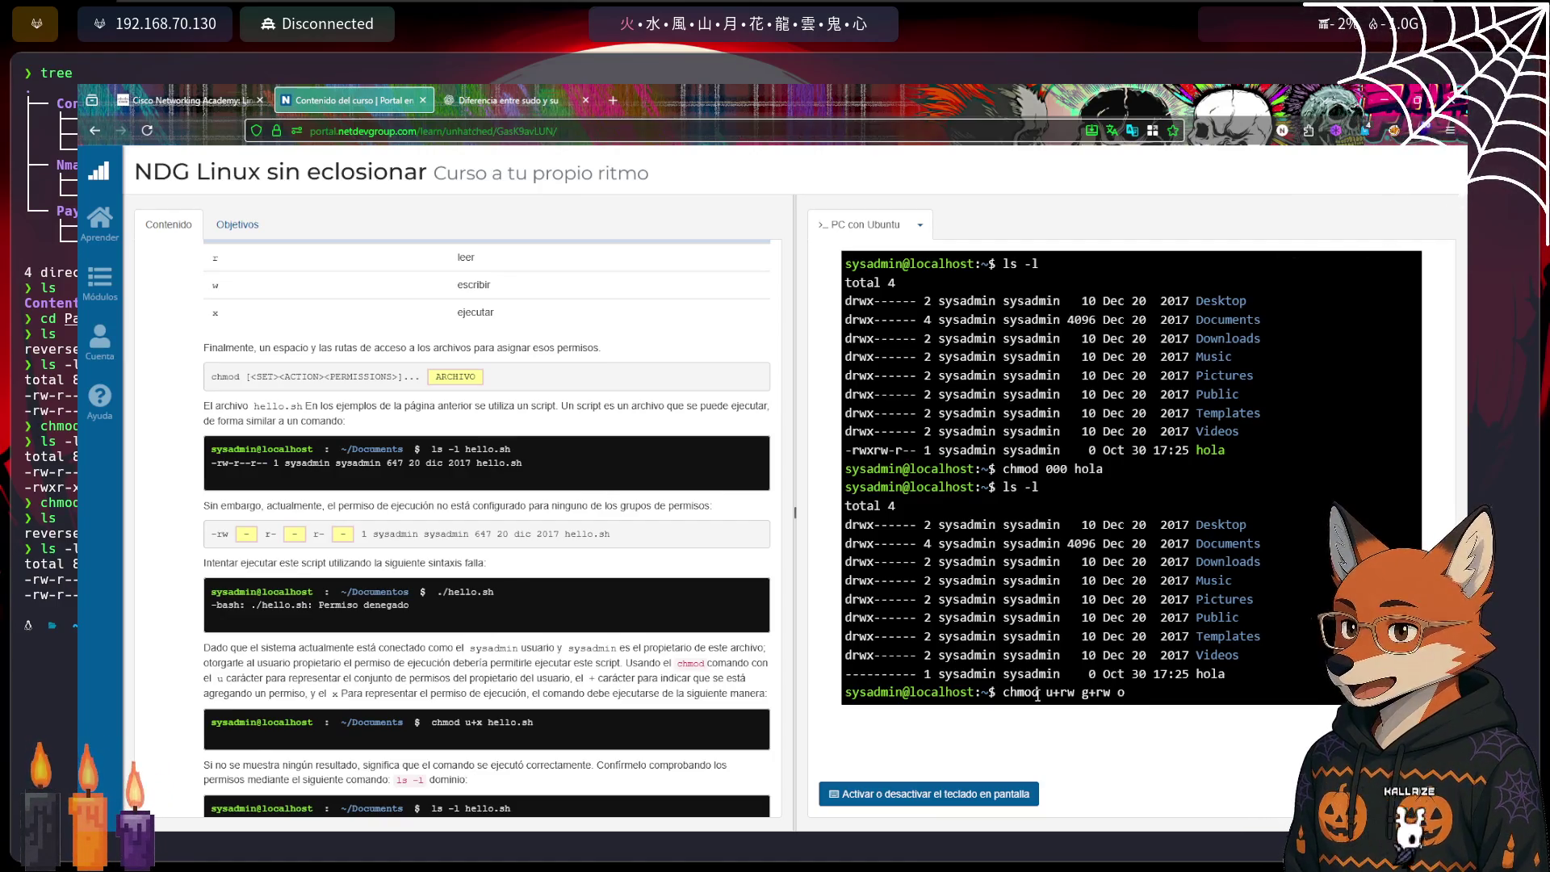
pyautogui.write('+r ')
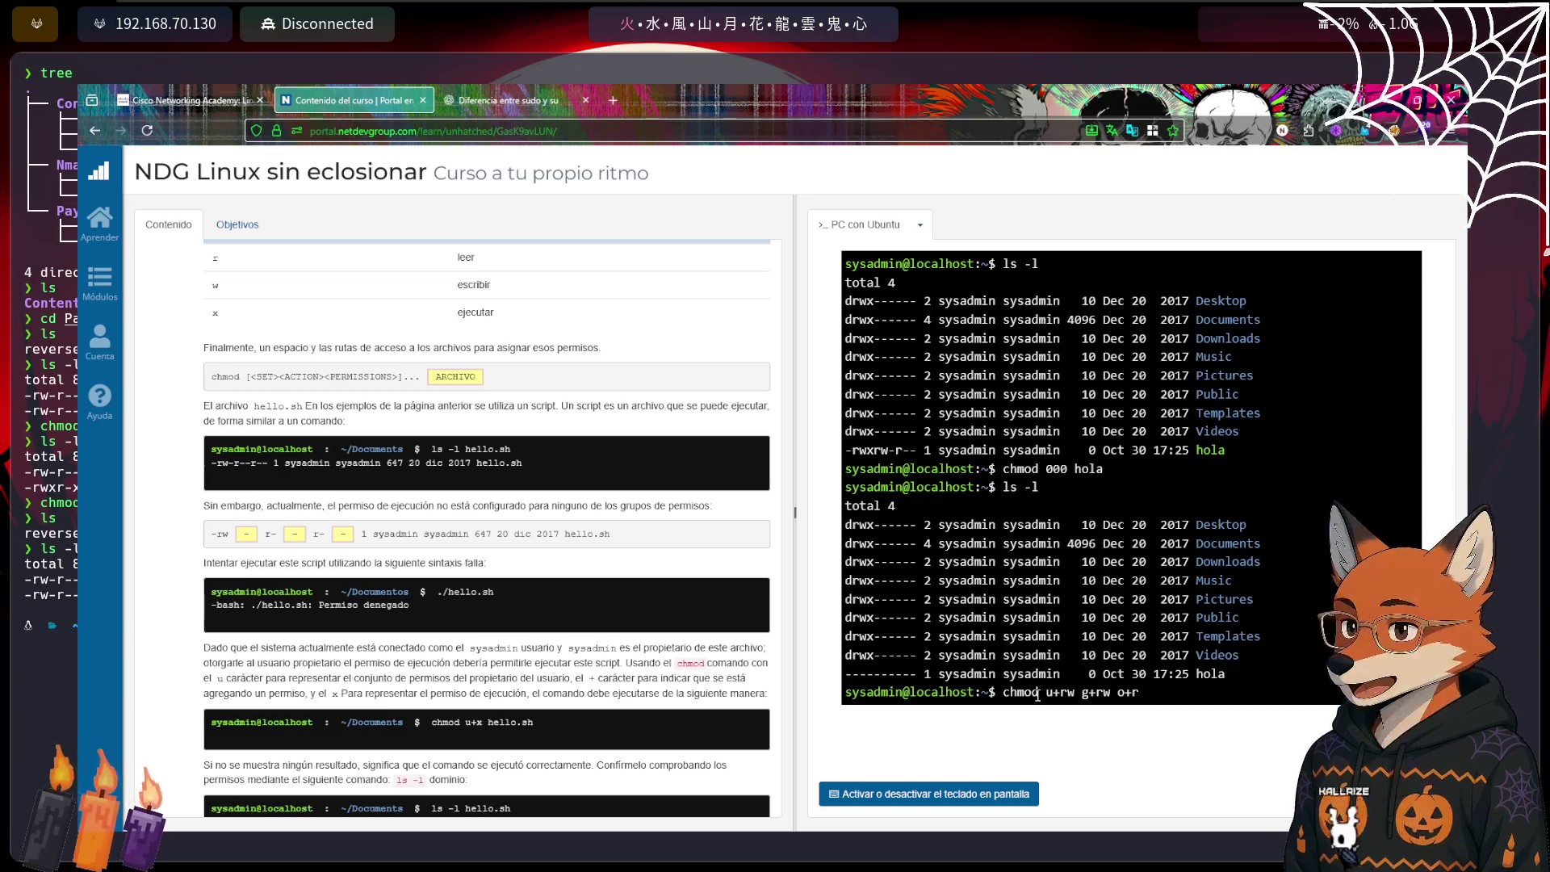
pyautogui.write('hola')
pyautogui.press('Return')
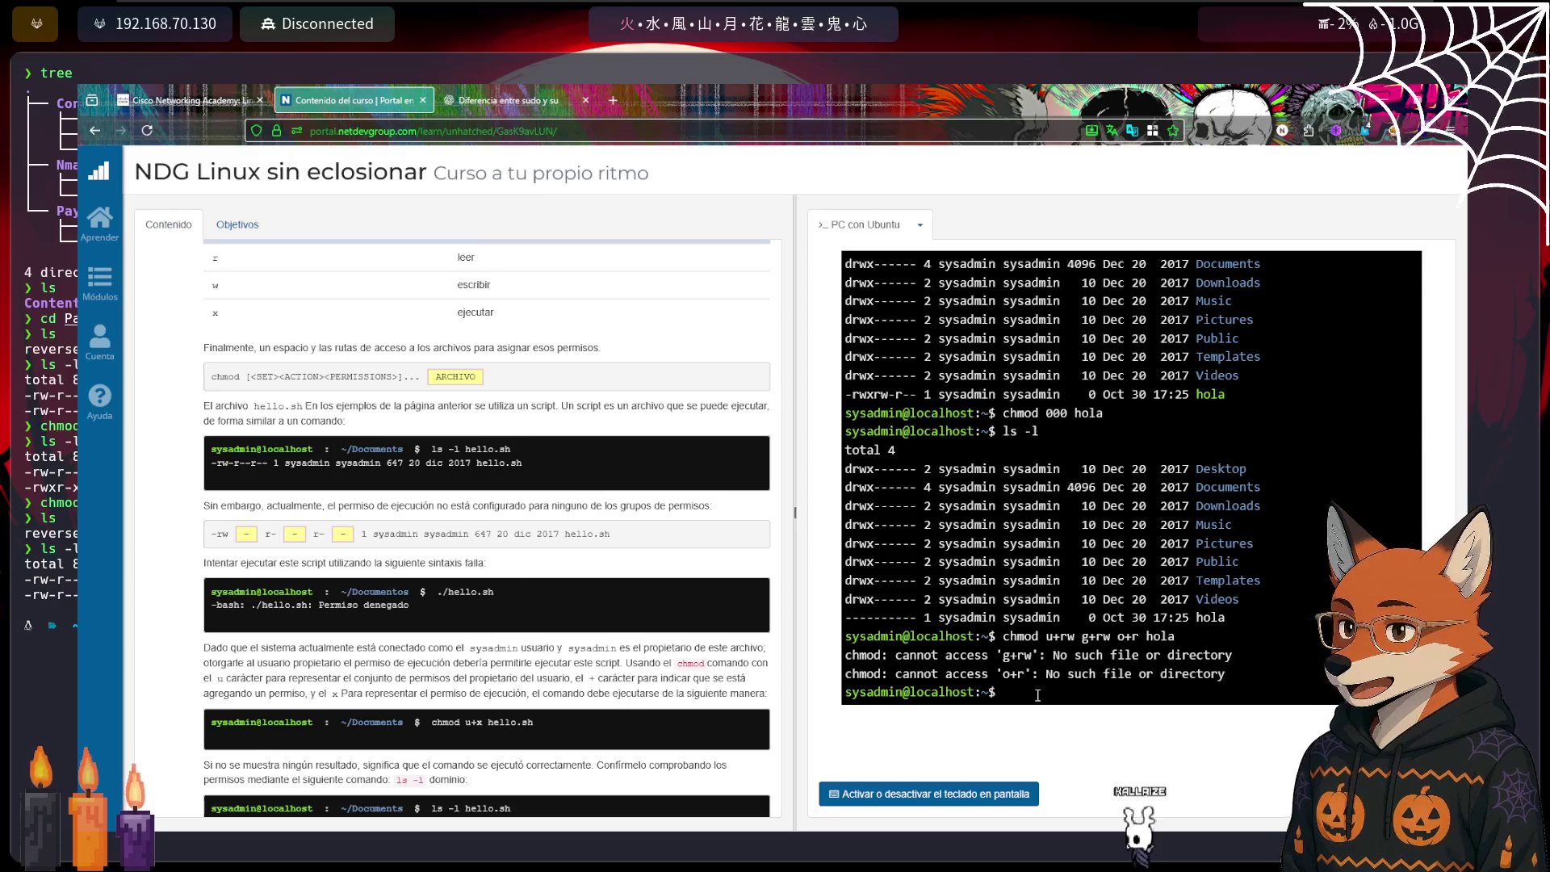
pyautogui.press('Up')
pyautogui.press('Left')
pyautogui.press('Left')
pyautogui.press('Left')
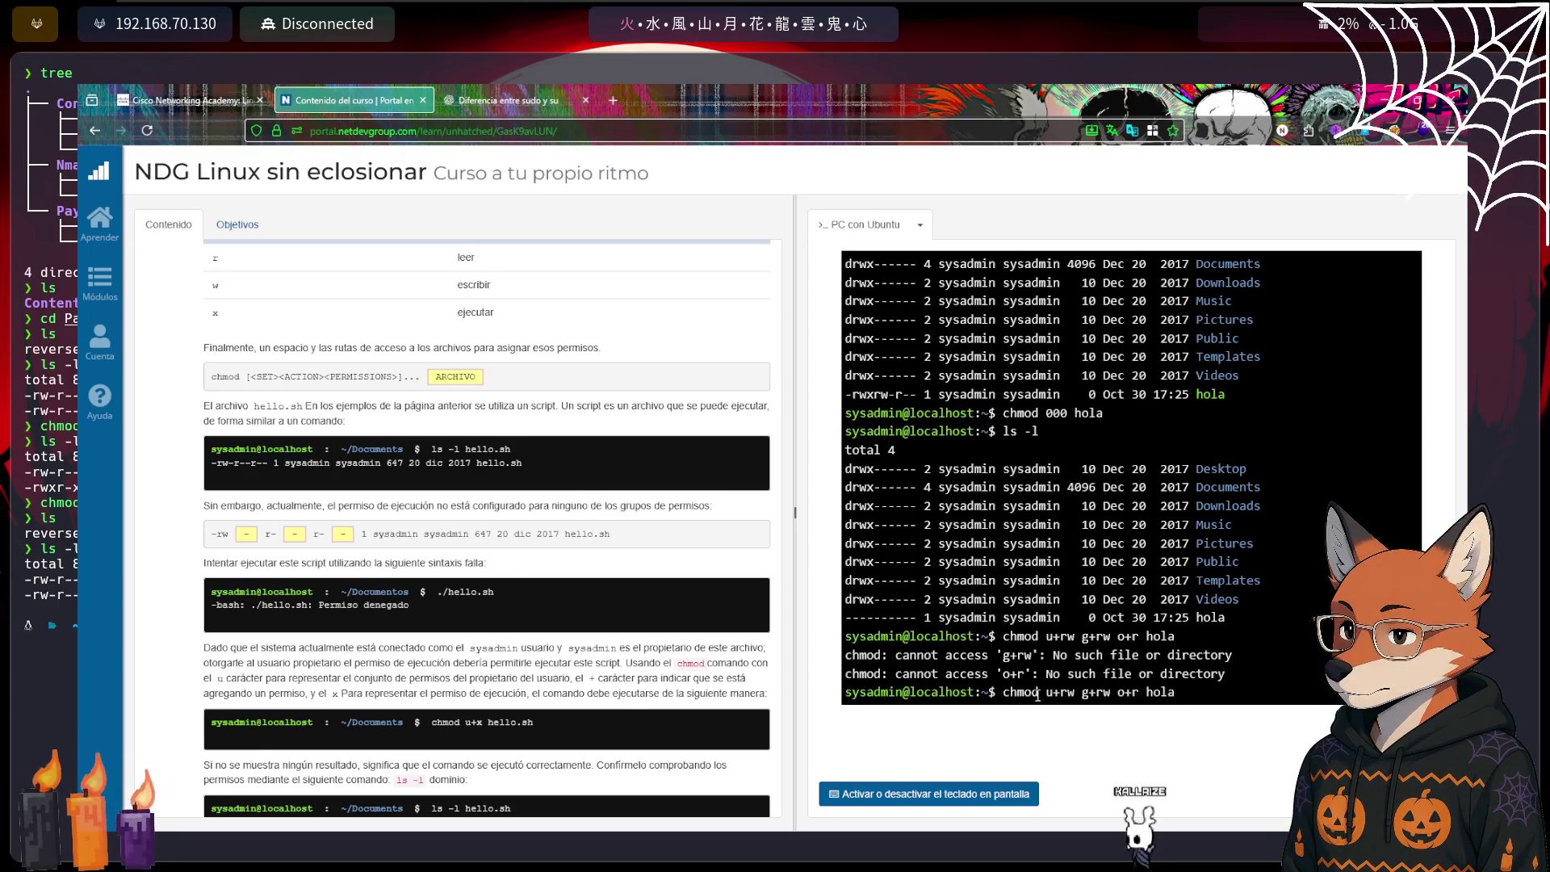
pyautogui.press('BackSpace')
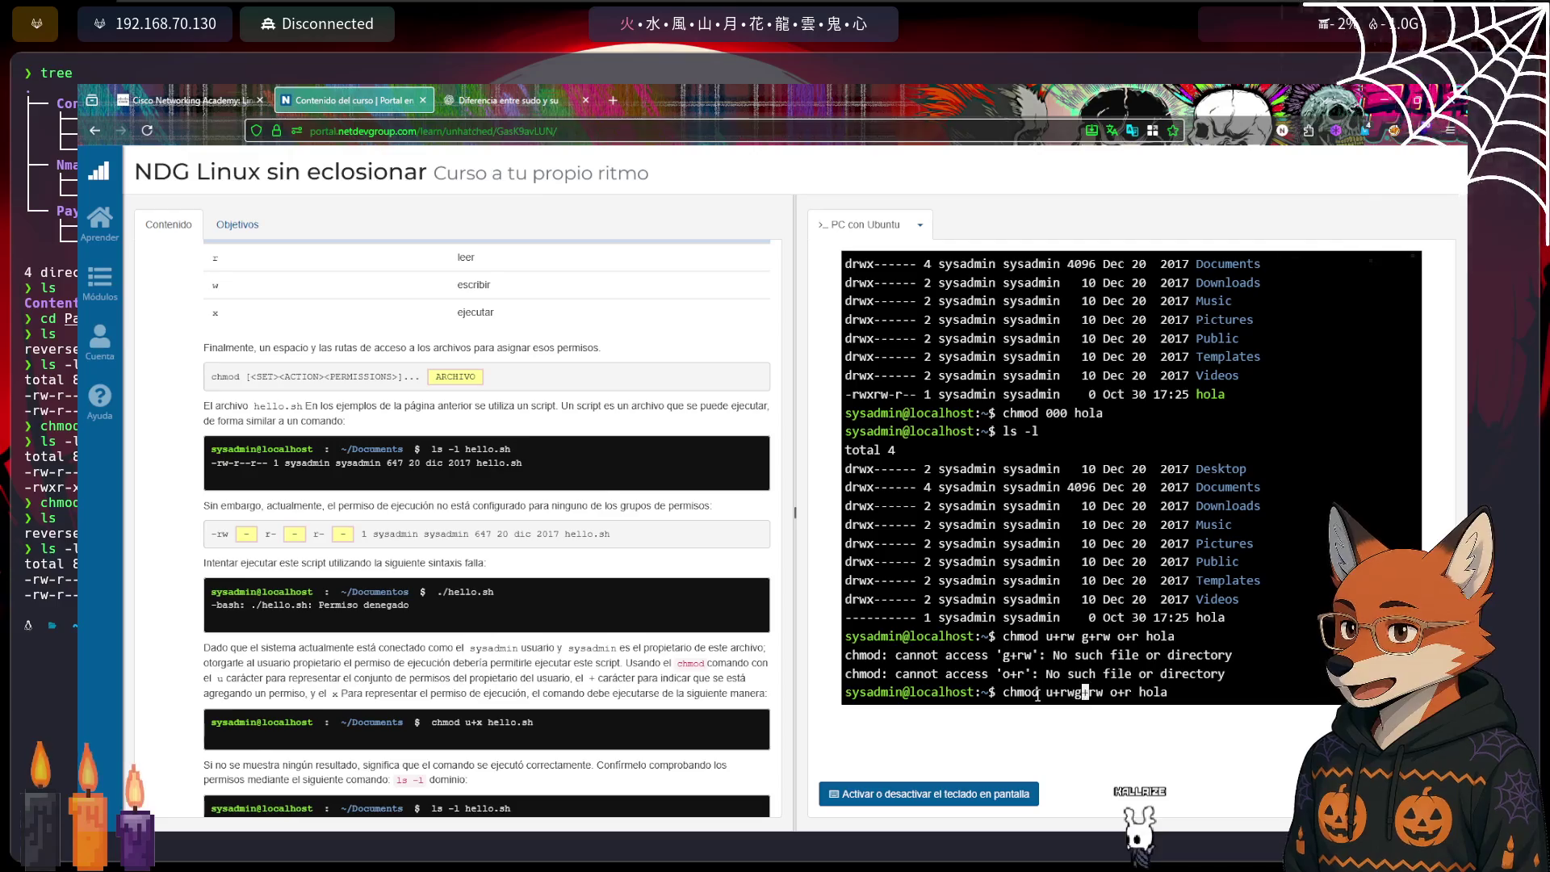
pyautogui.press('Right')
pyautogui.press('Right')
pyautogui.press('Right')
pyautogui.press('BackSpace')
pyautogui.press('Return')
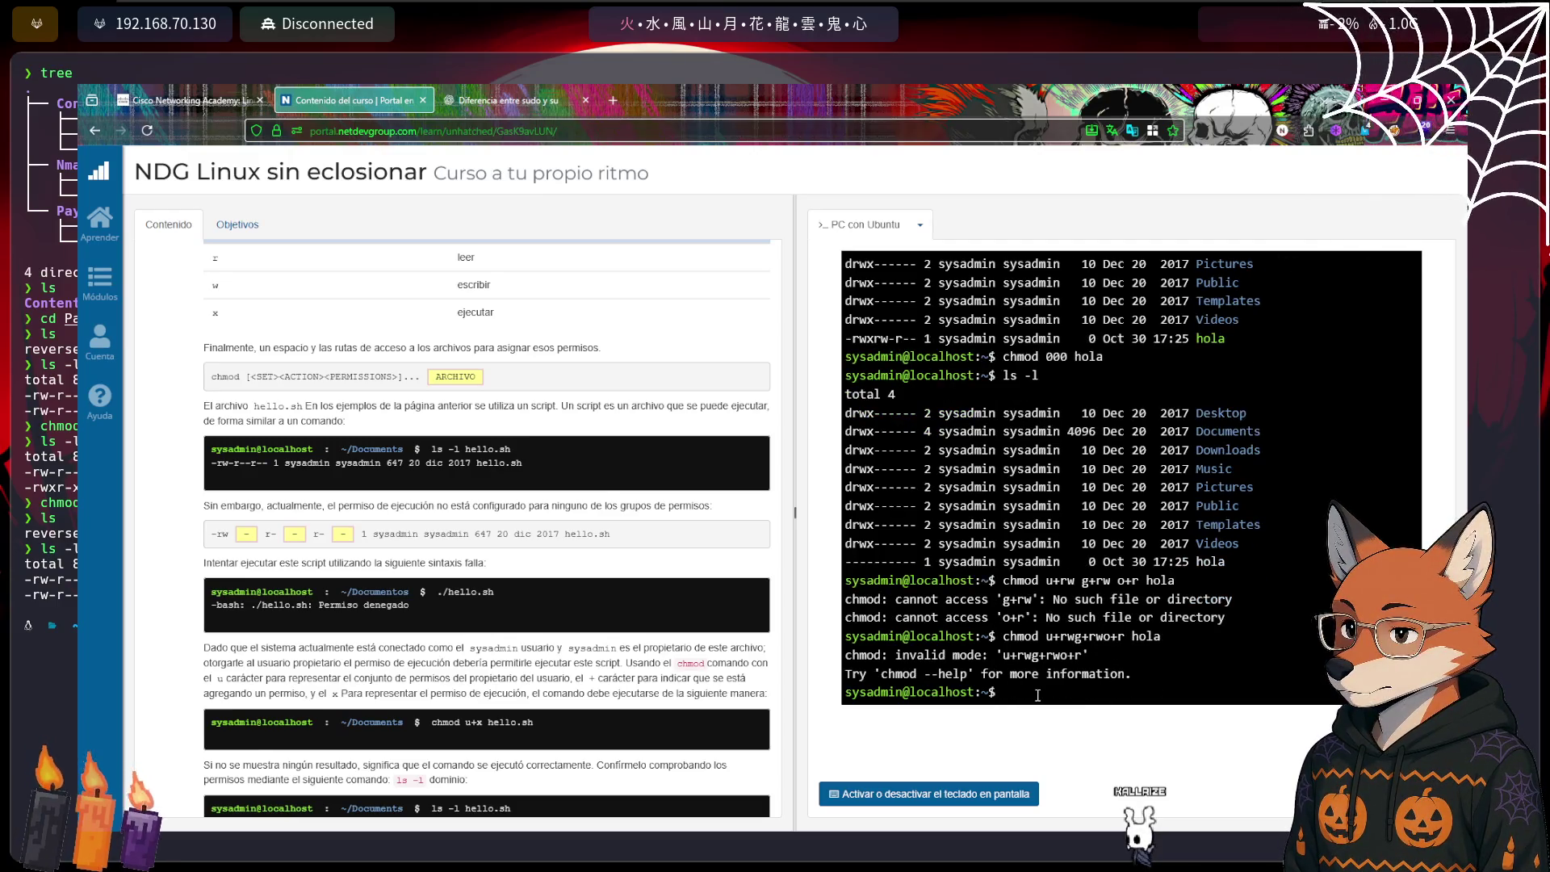
# Rerun it as 'chmod u+rw,g+rw,o+r hola' and list hola as -rw-rw-r-- again
pyautogui.press('Up')
pyautogui.press('Left')
pyautogui.press('Left')
pyautogui.press('Left')
pyautogui.write(',g+rw')
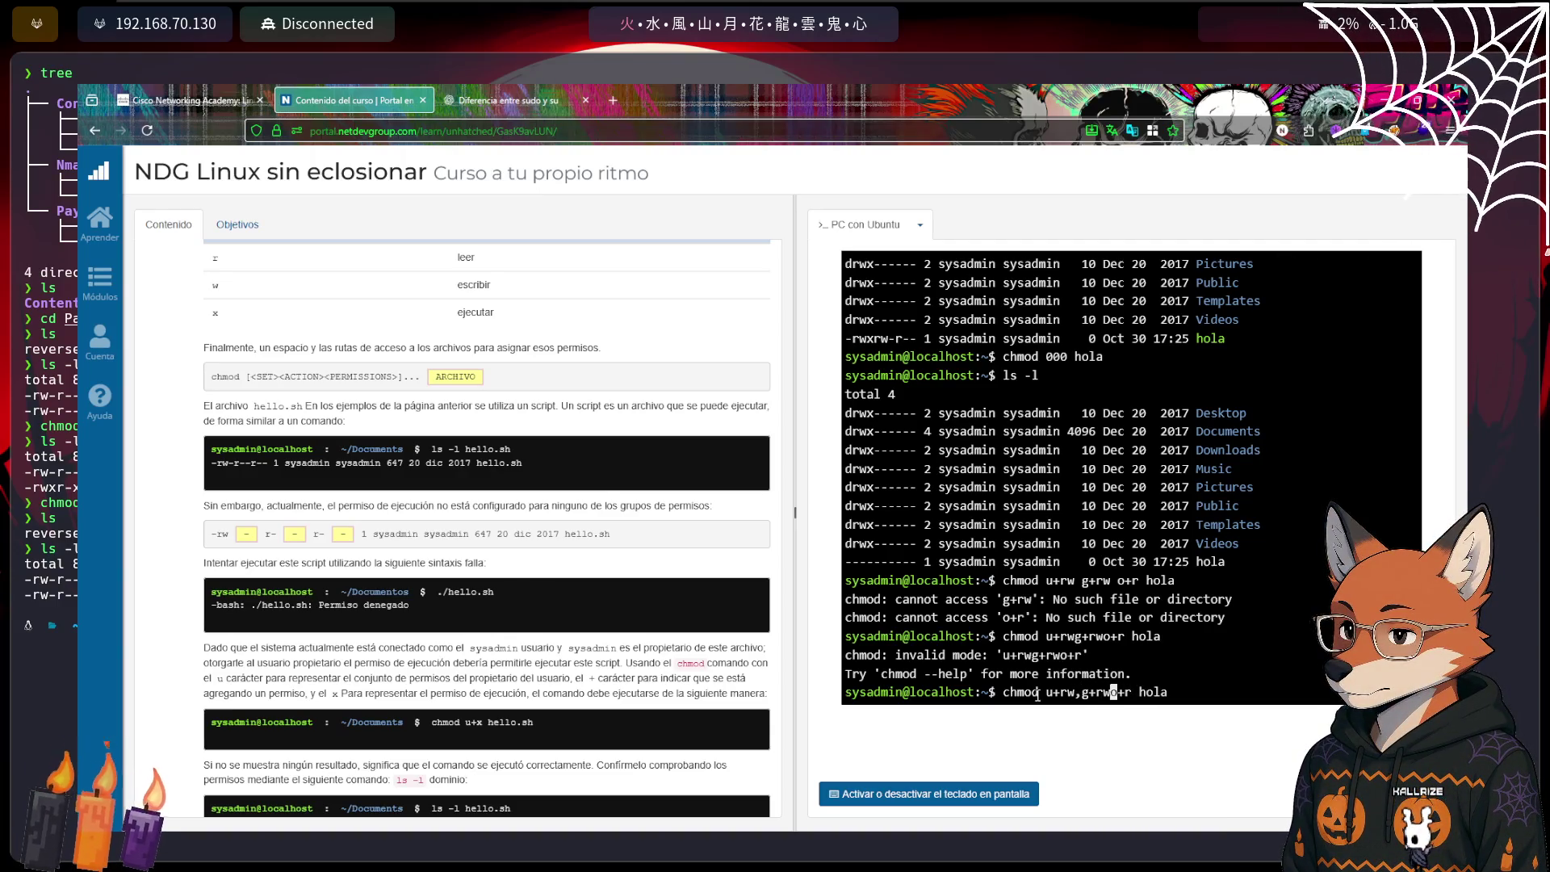
pyautogui.write(',')
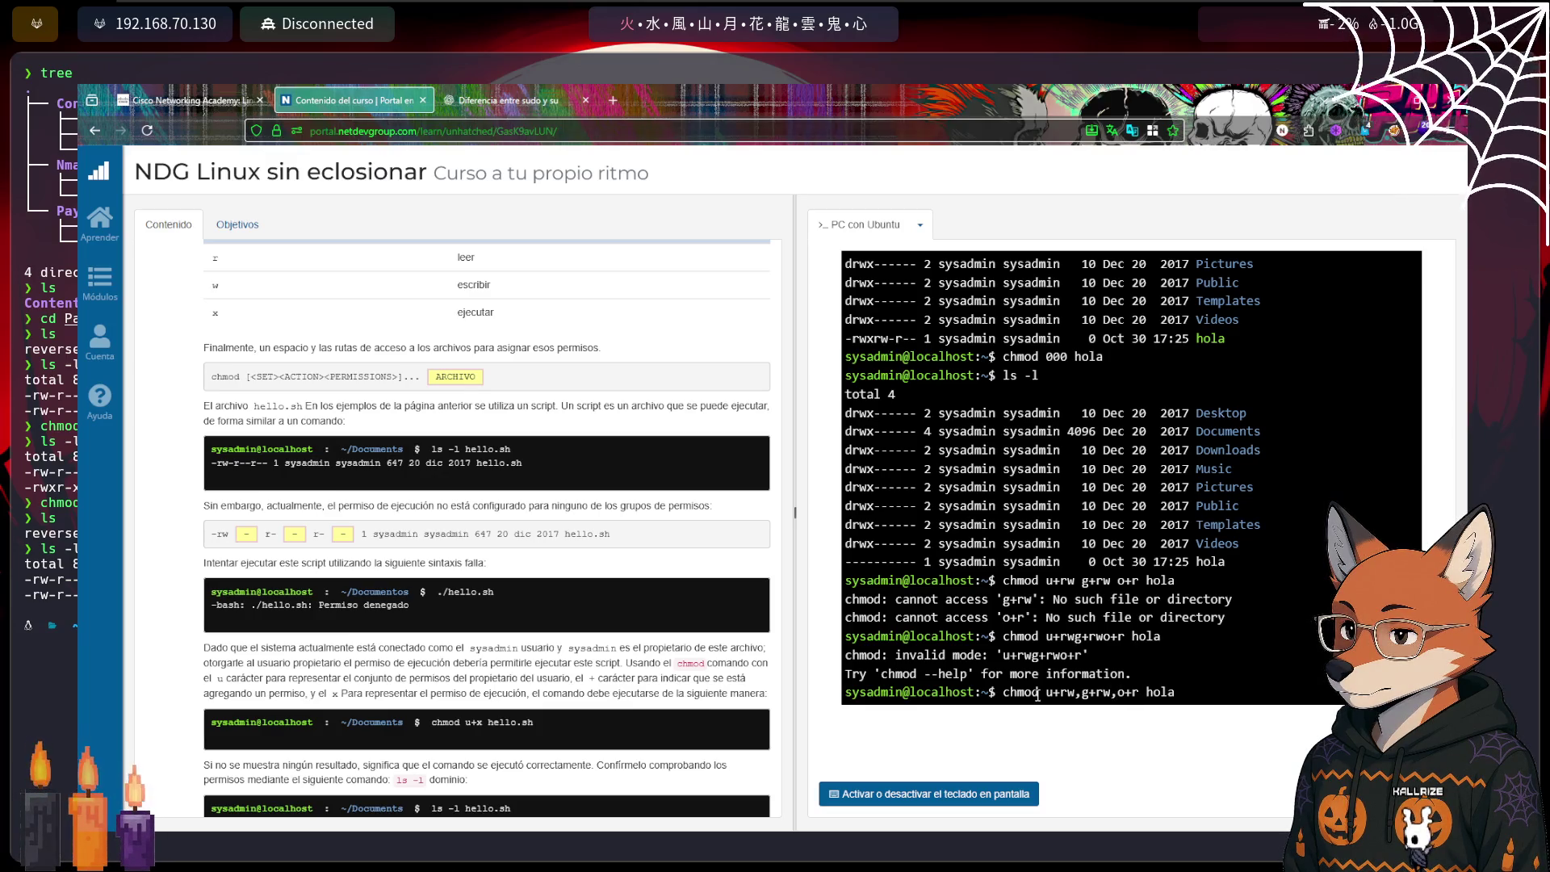
pyautogui.press('Return')
pyautogui.write('ls -l')
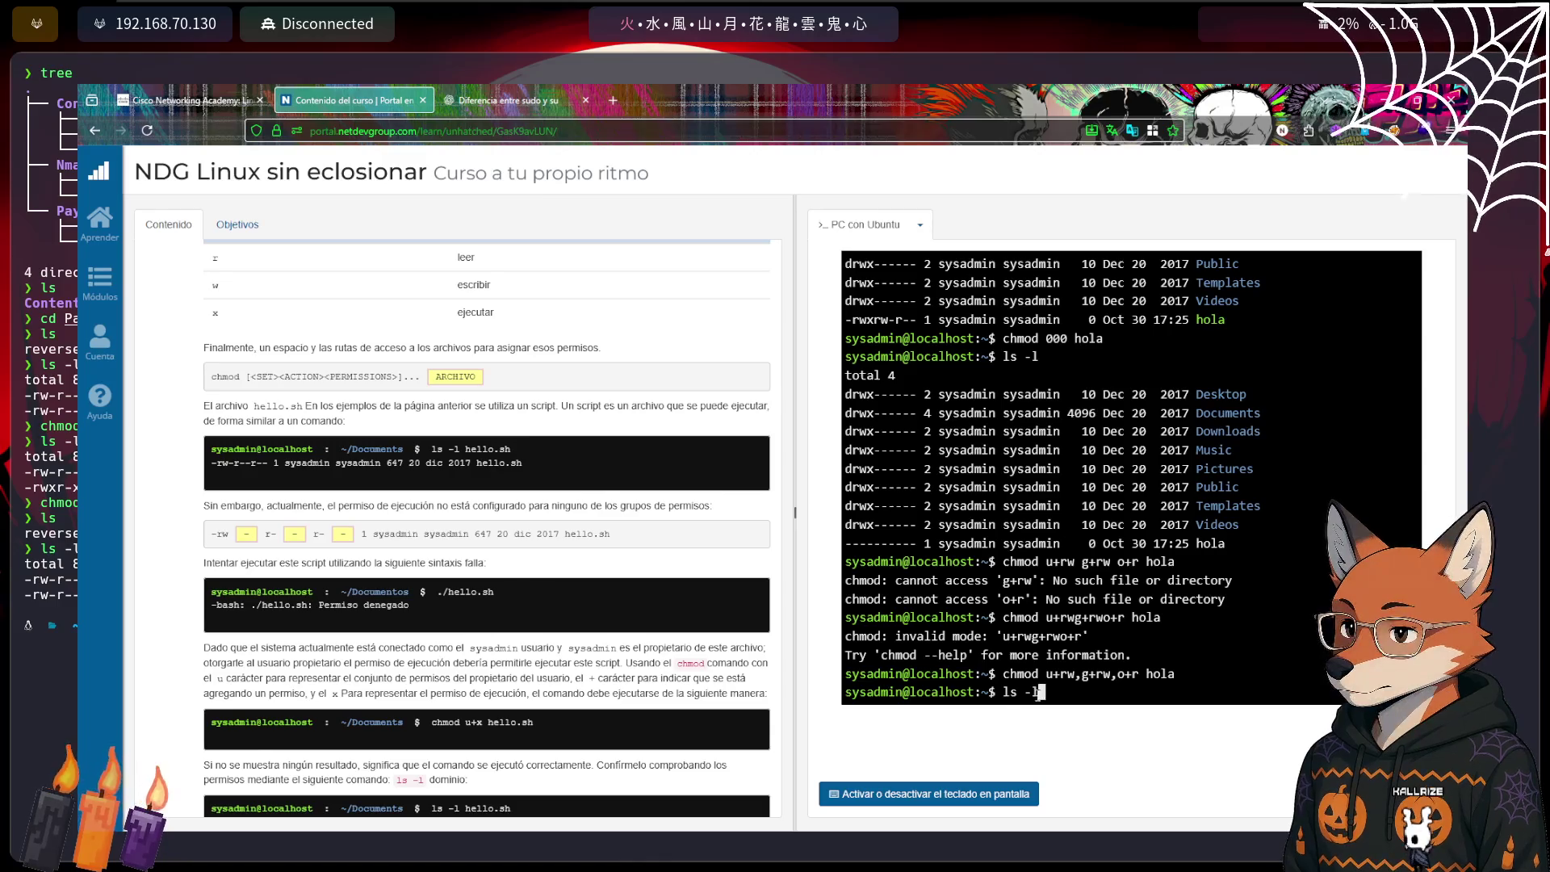
pyautogui.press('Return')
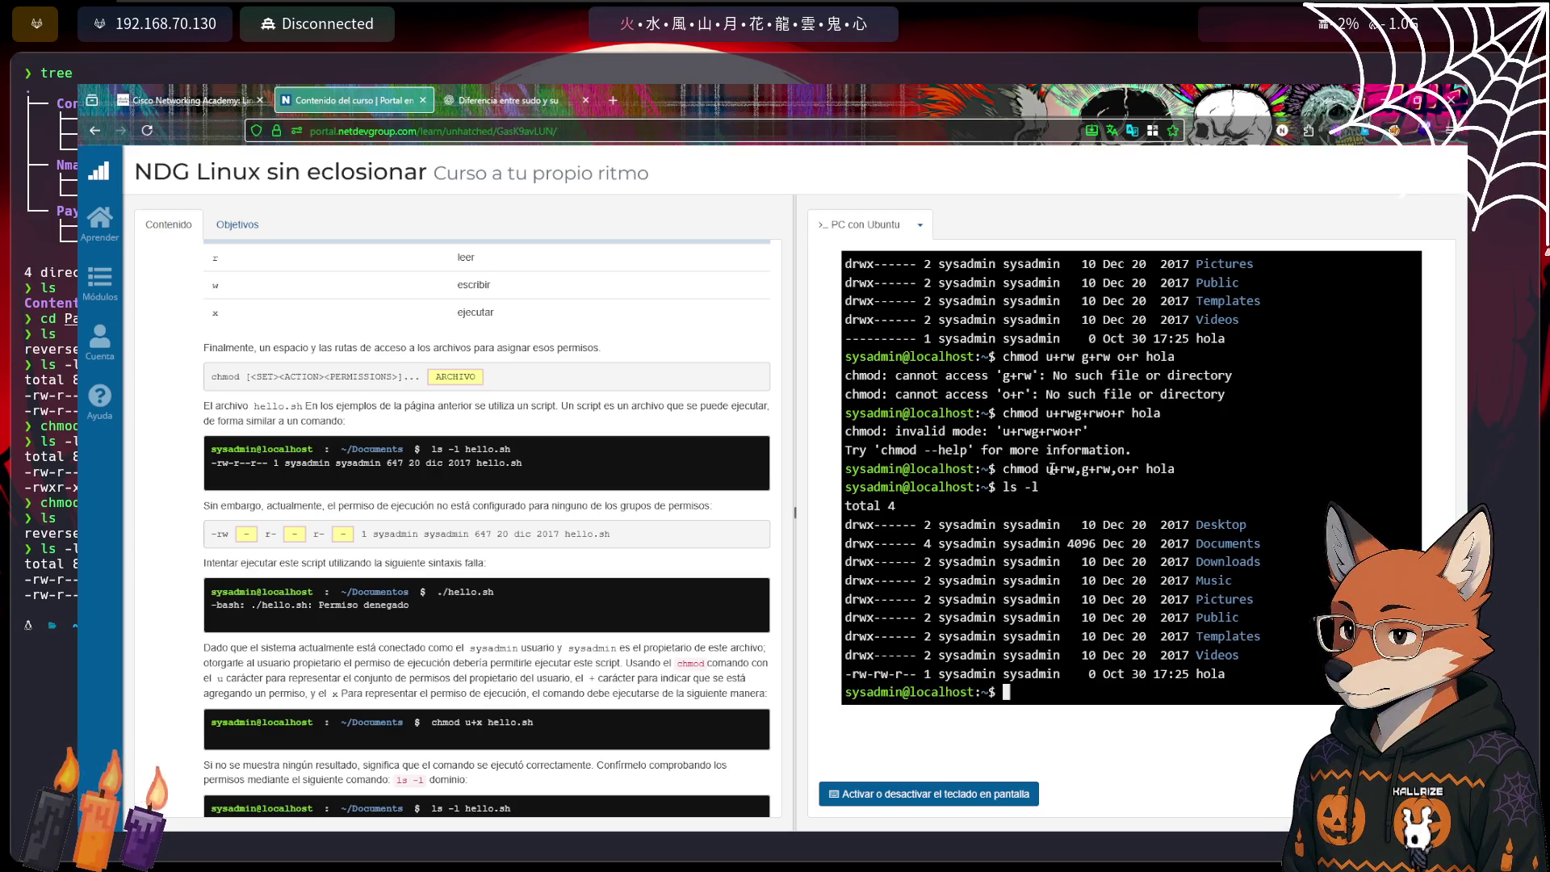
pyautogui.moveTo(1043, 469); pyautogui.dragTo(1105, 472)
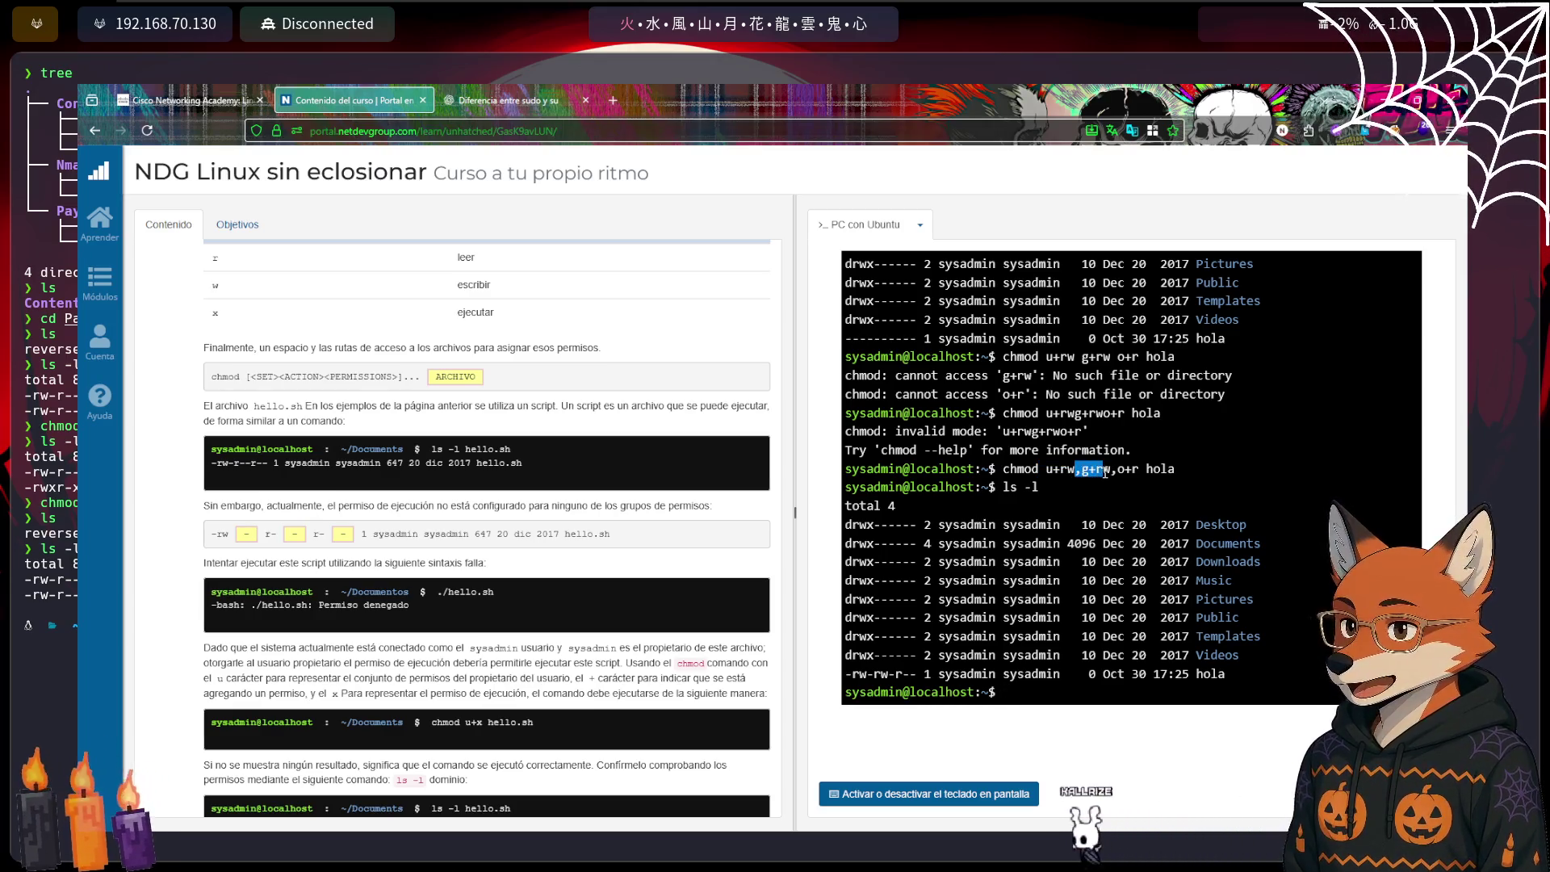
pyautogui.doubleClick(1128, 469)
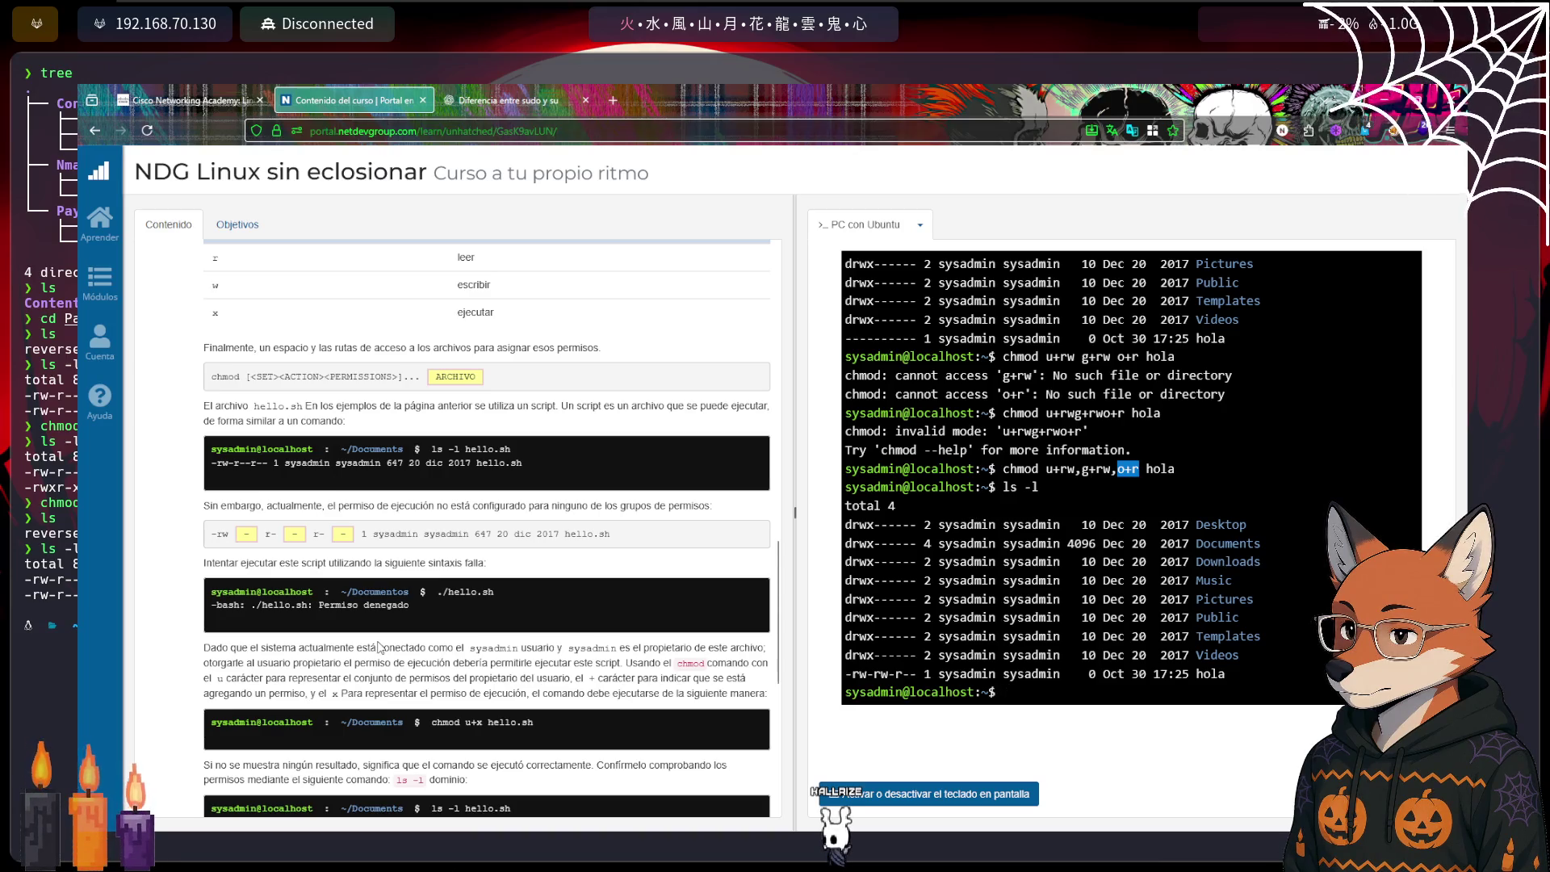
pyautogui.scroll(-1, 379, 646)
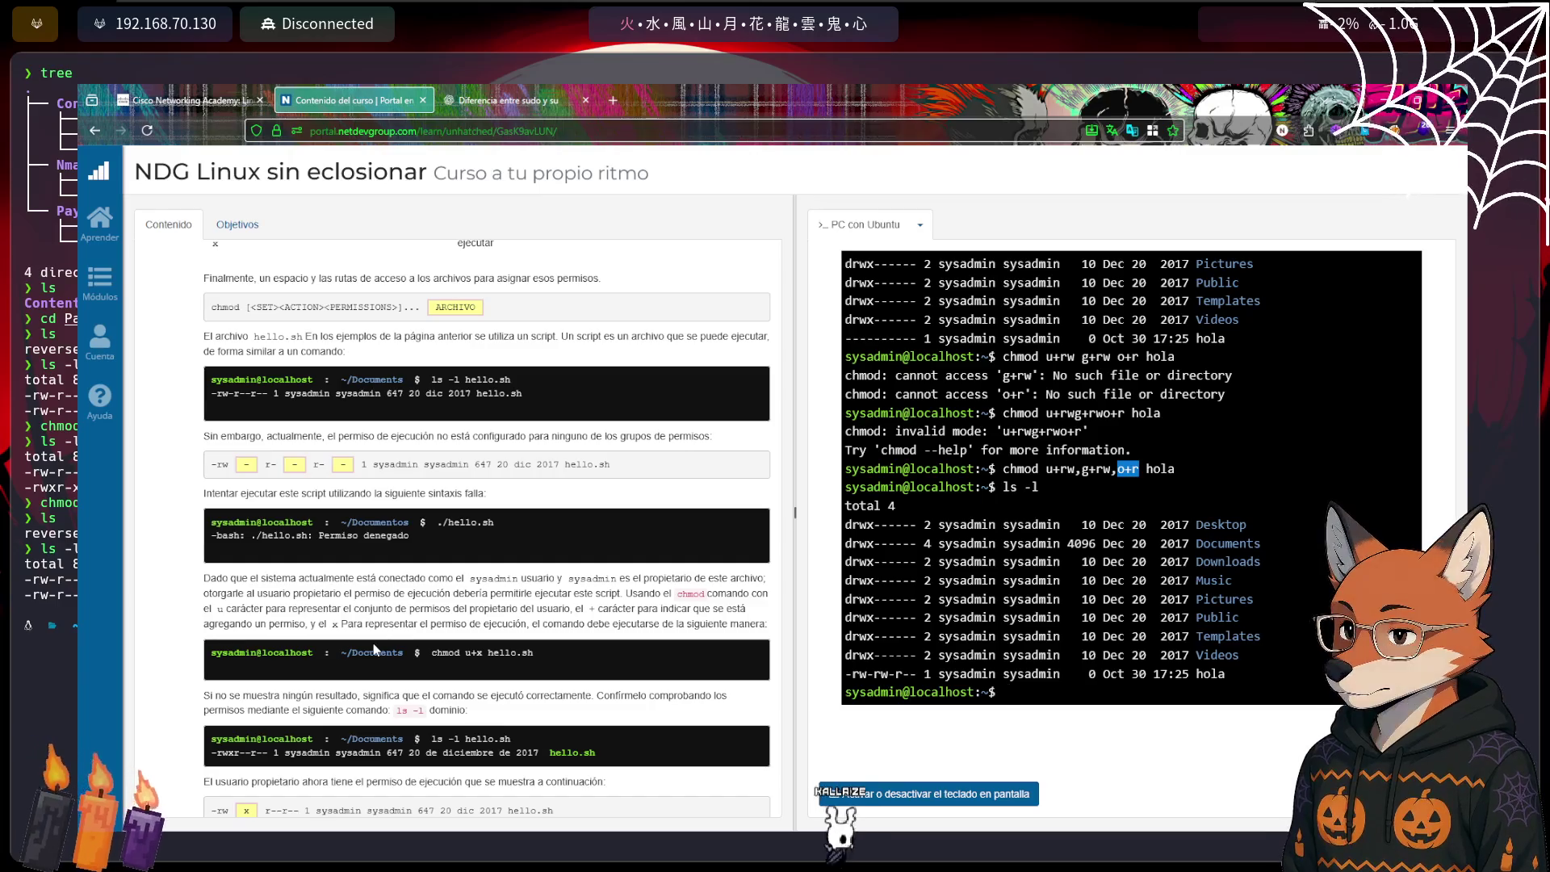
# Move into the Documents folder and list its files
pyautogui.write('chmod ')
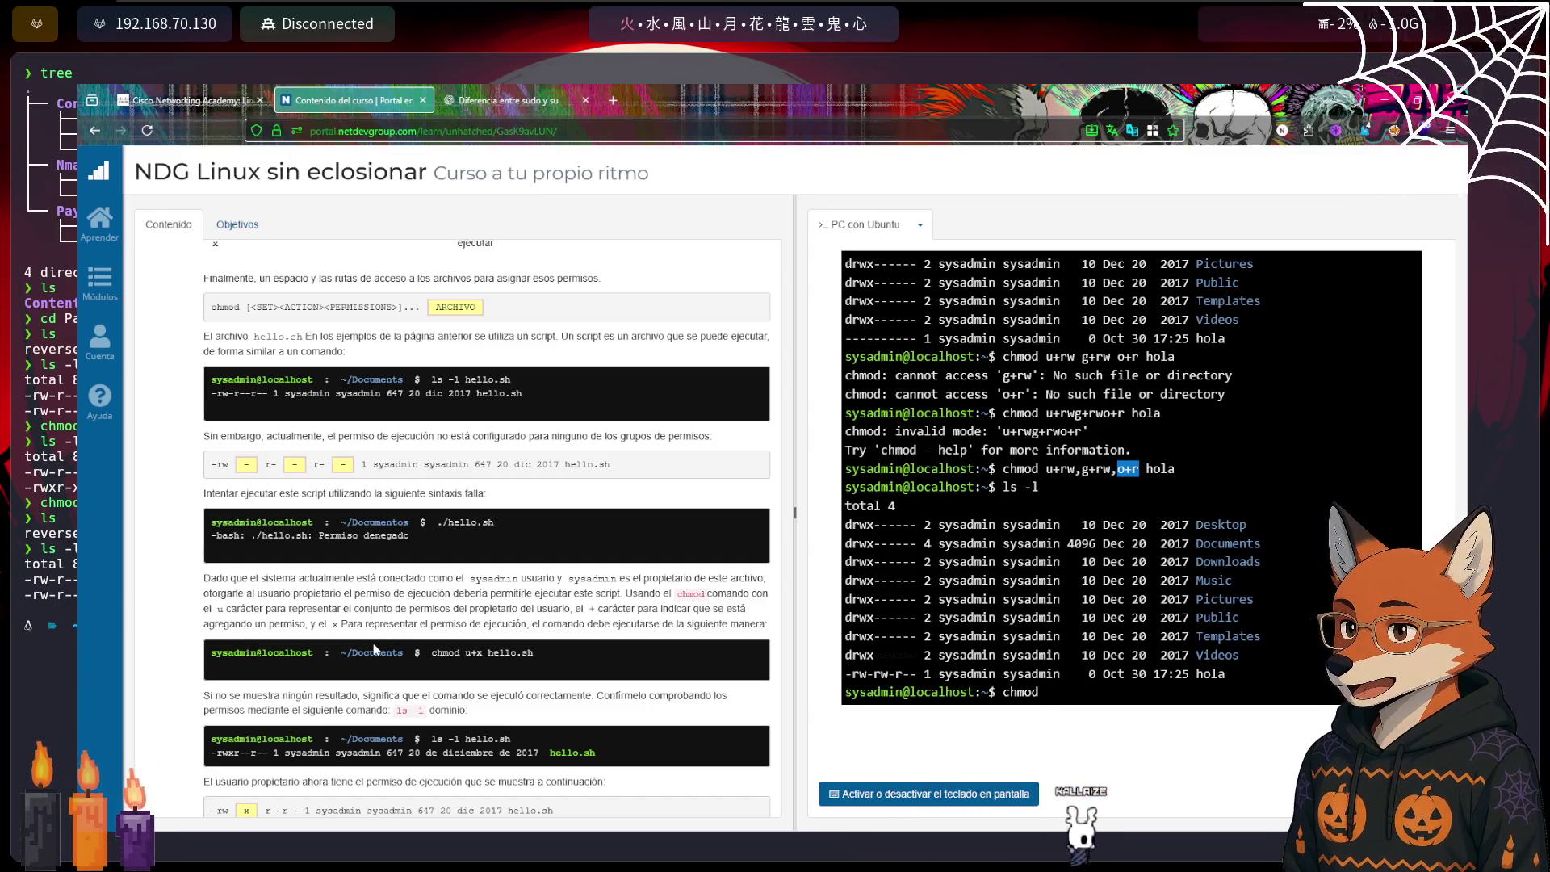
pyautogui.write('+x he')
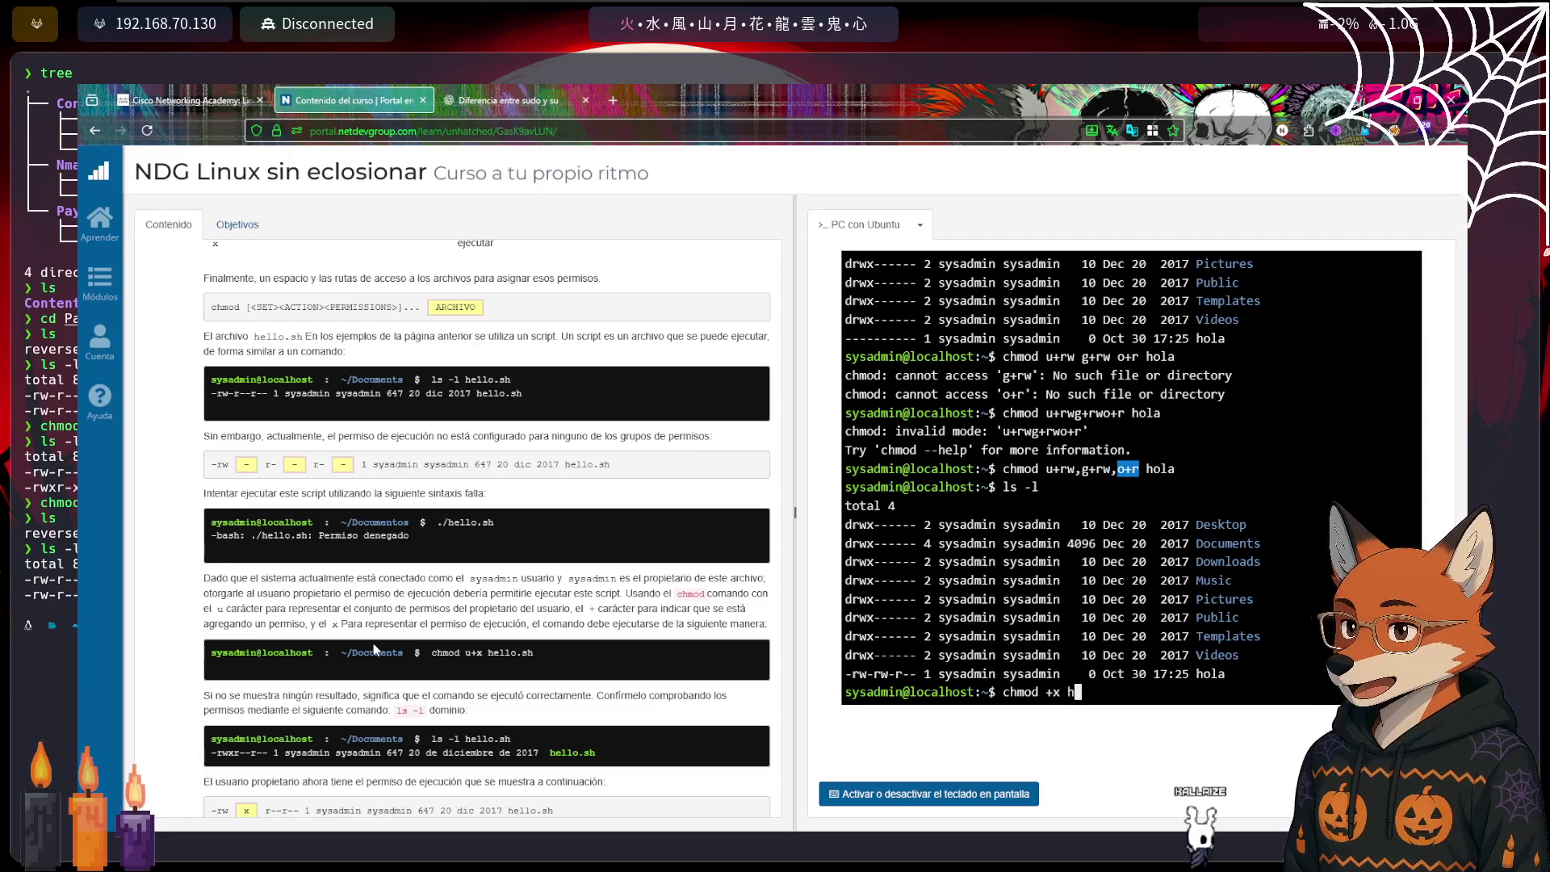
pyautogui.press('BackSpace')
pyautogui.press('BackSpace')
pyautogui.press('BackSpace')
pyautogui.write('cd Do')
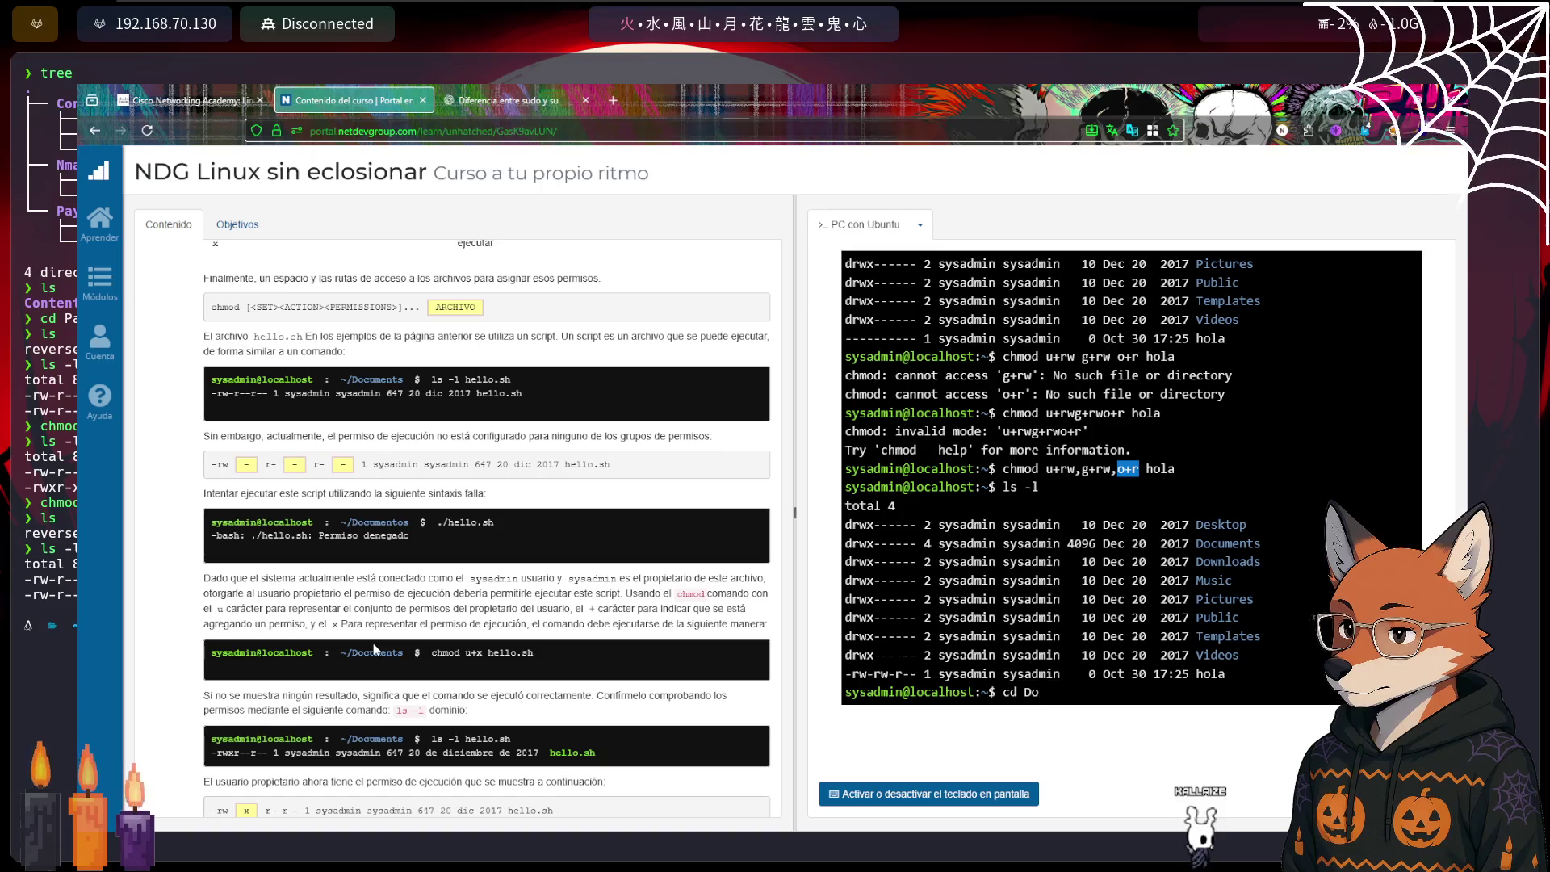
pyautogui.press('Tab')
pyautogui.press('Return')
pyautogui.write('ls')
pyautogui.press('Return')
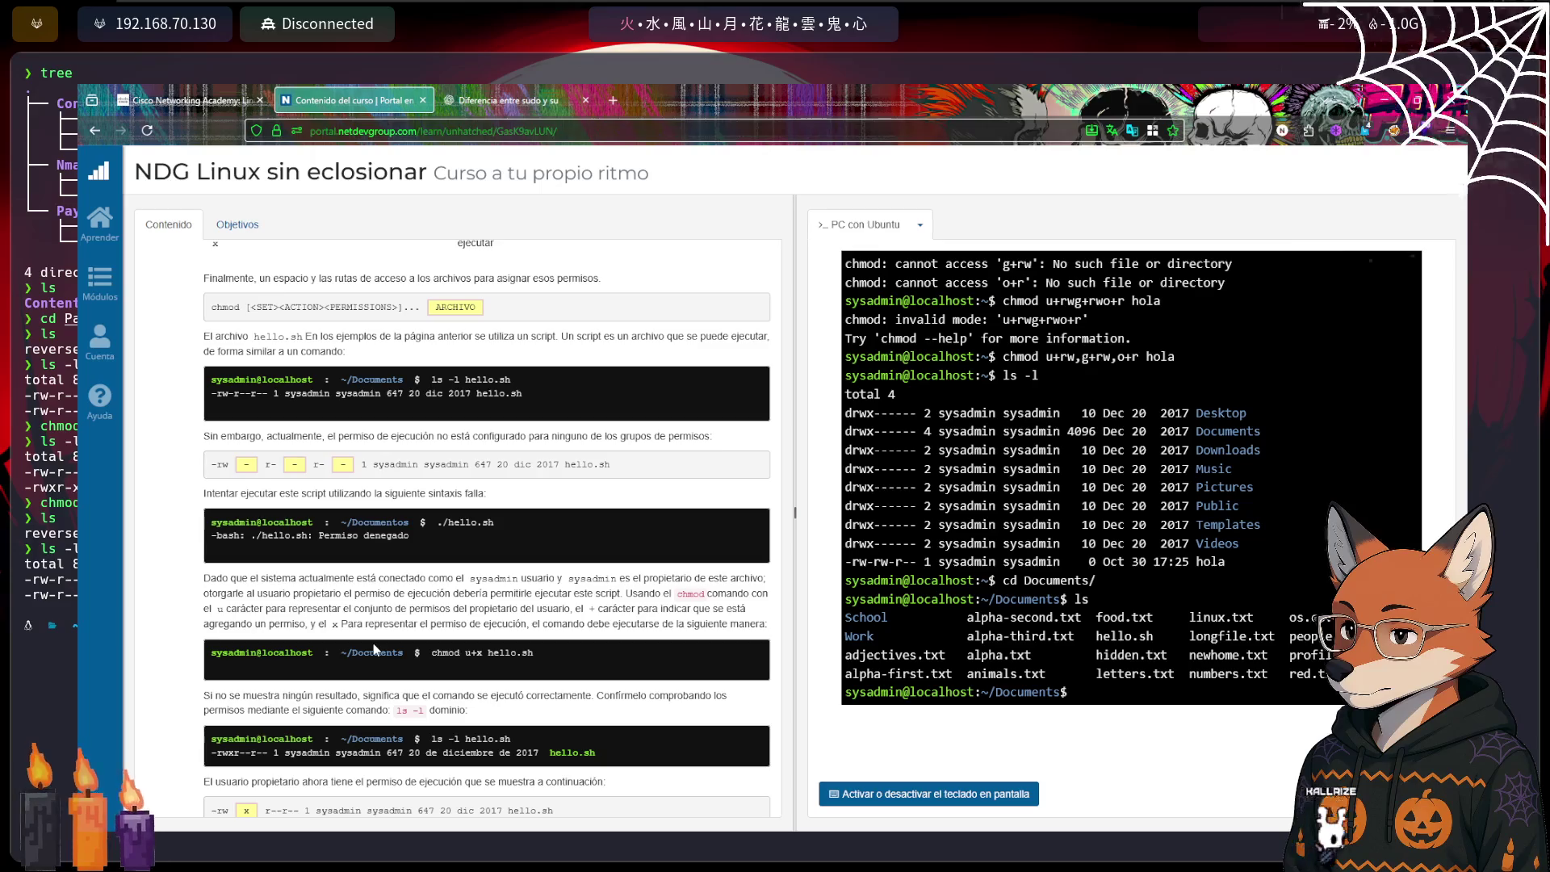
# Make hello.sh executable with 'chmod +x hello.sh' and confirm ls -l shows -rwxr-xr-x
pyautogui.write('c')
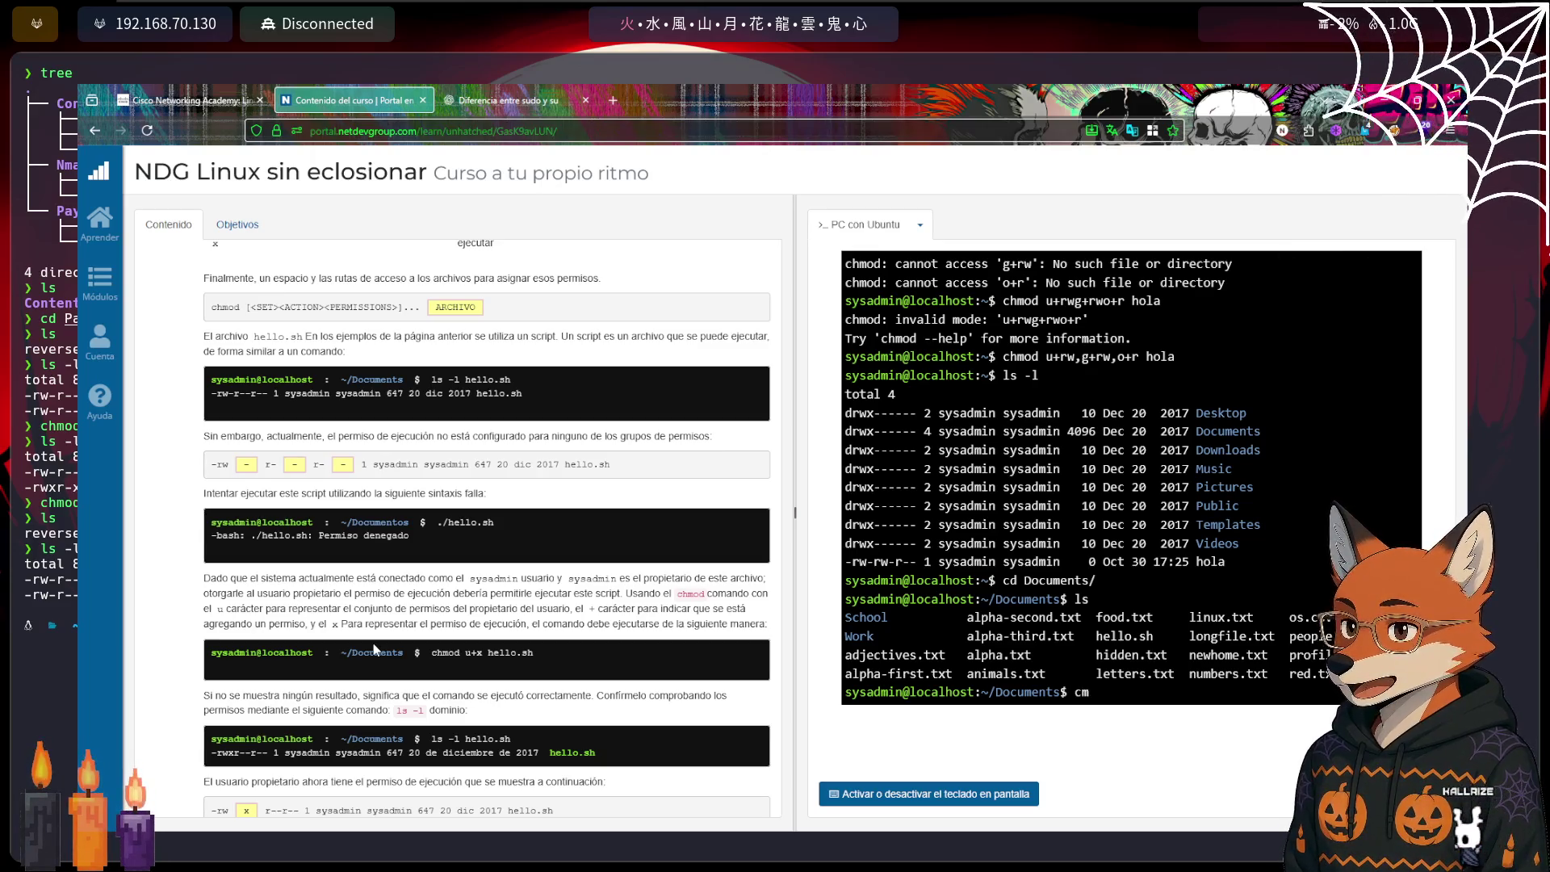
pyautogui.write('hmod +x ')
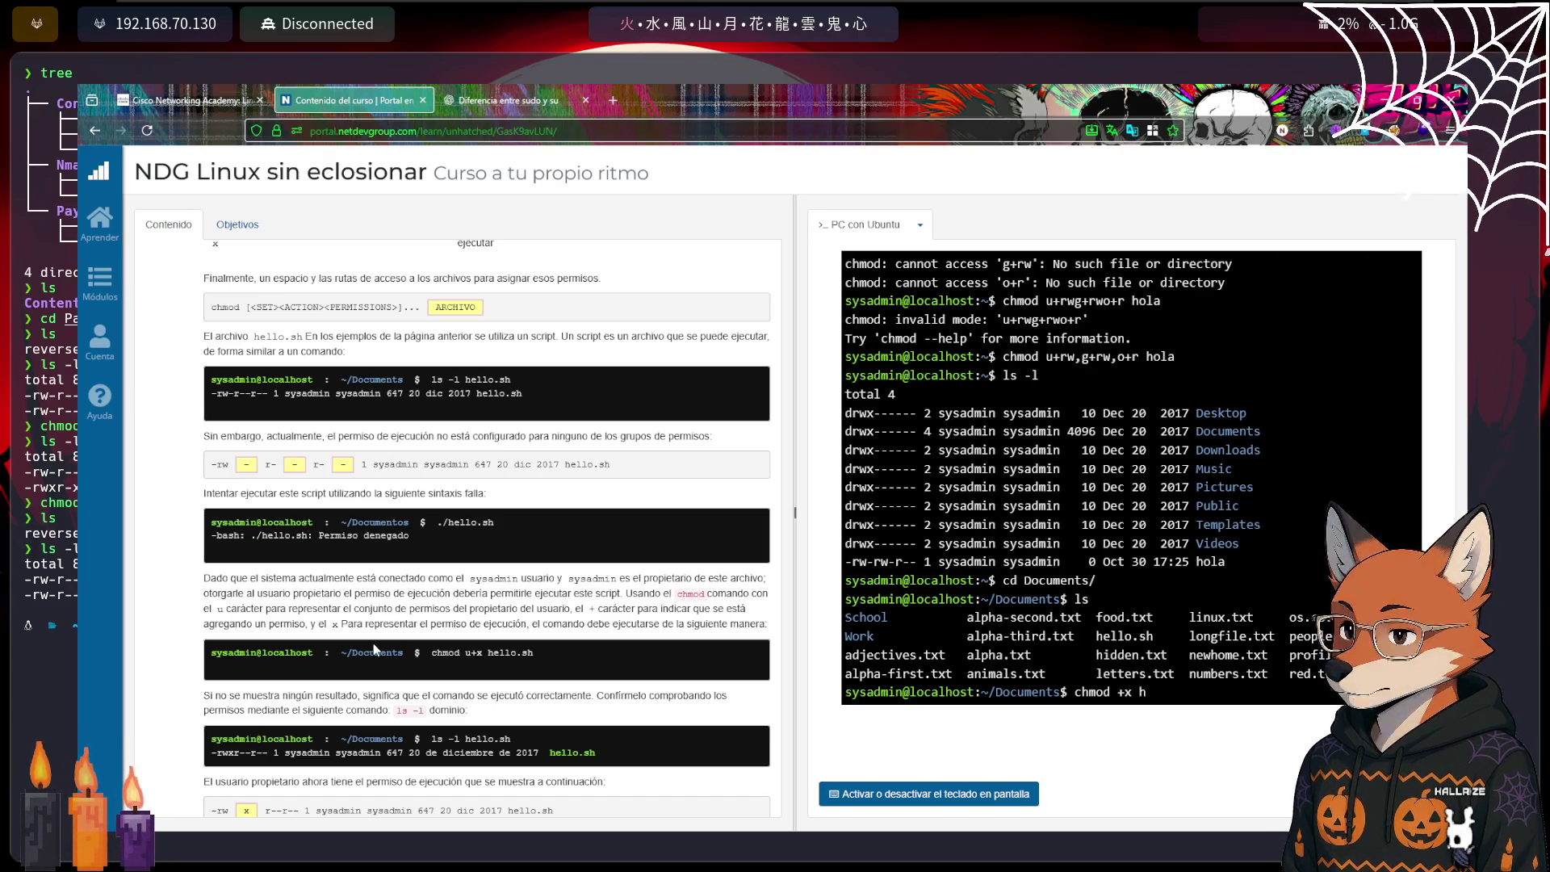
pyautogui.write('hello.sh')
pyautogui.press('Return')
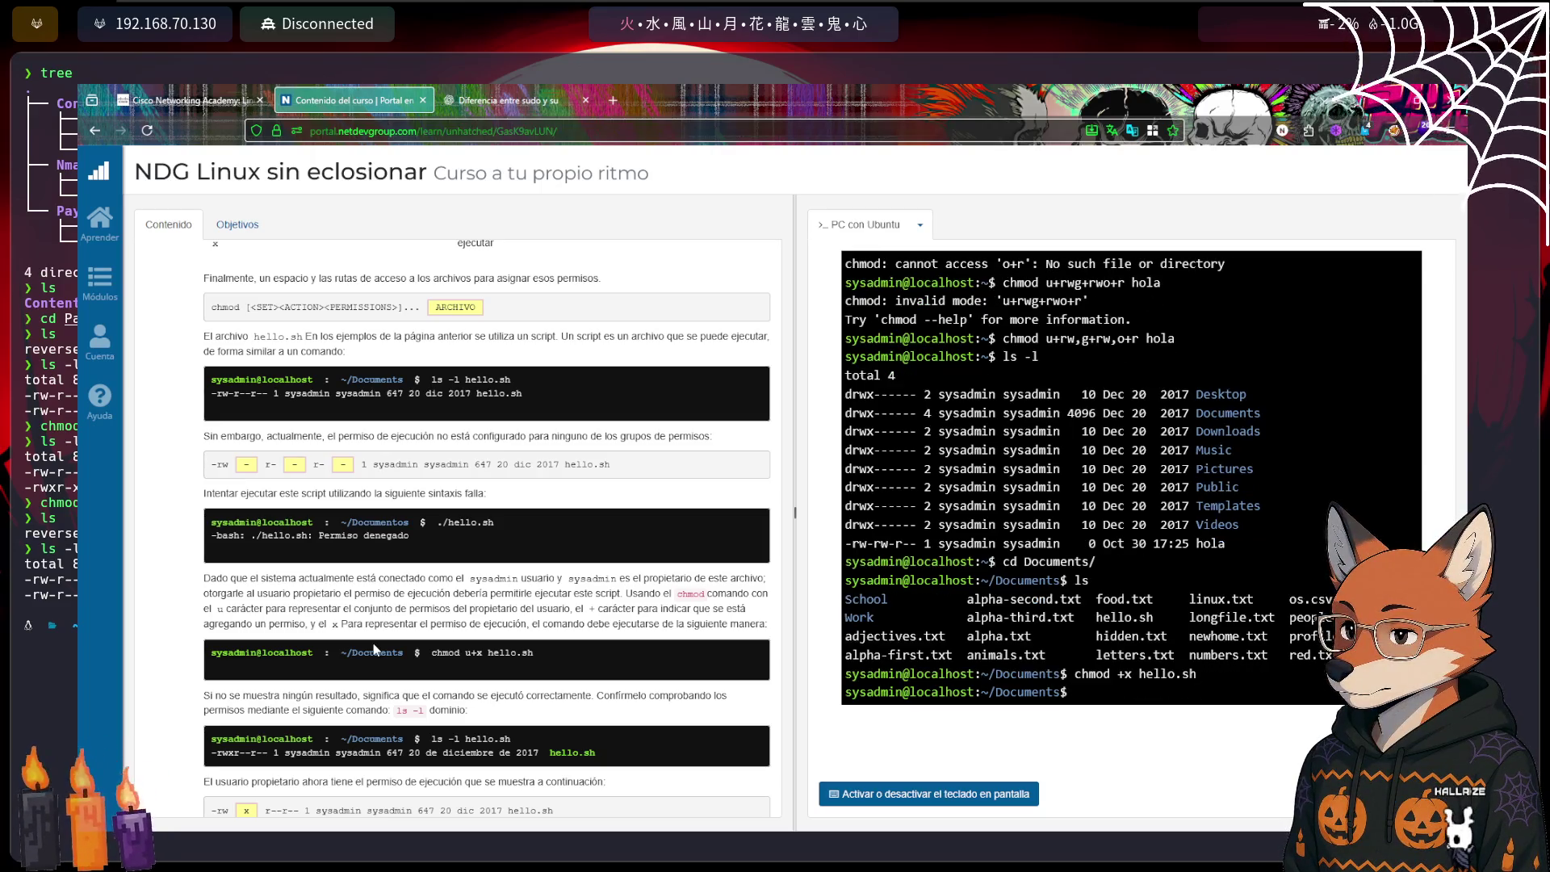
pyautogui.write('ls -l')
pyautogui.press('Return')
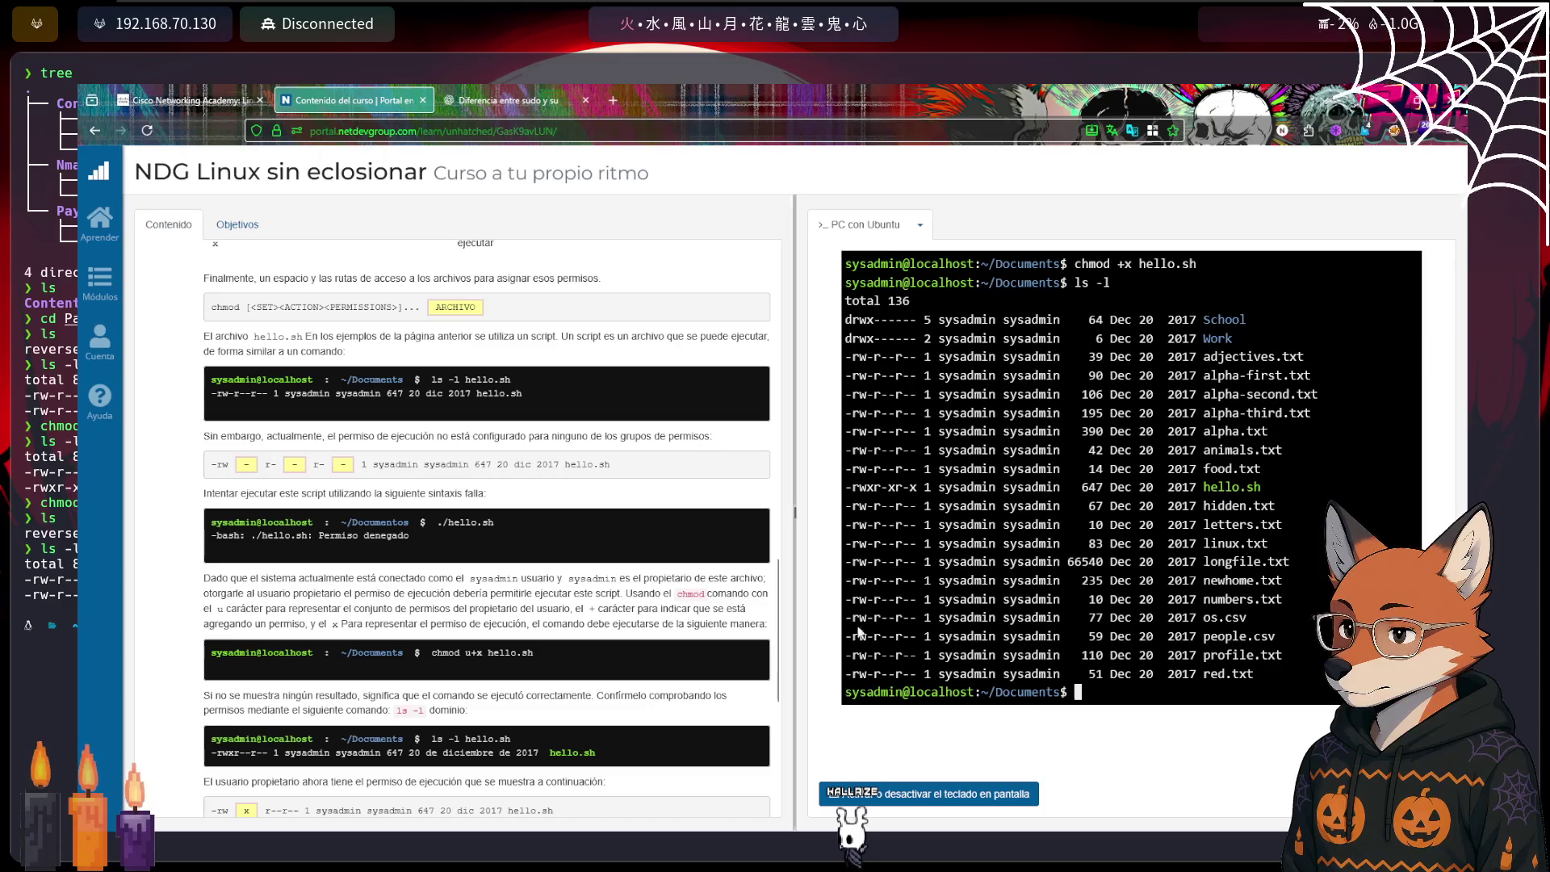
pyautogui.write('hello')
pyautogui.press('BackSpace')
pyautogui.press('BackSpace')
pyautogui.press('BackSpace')
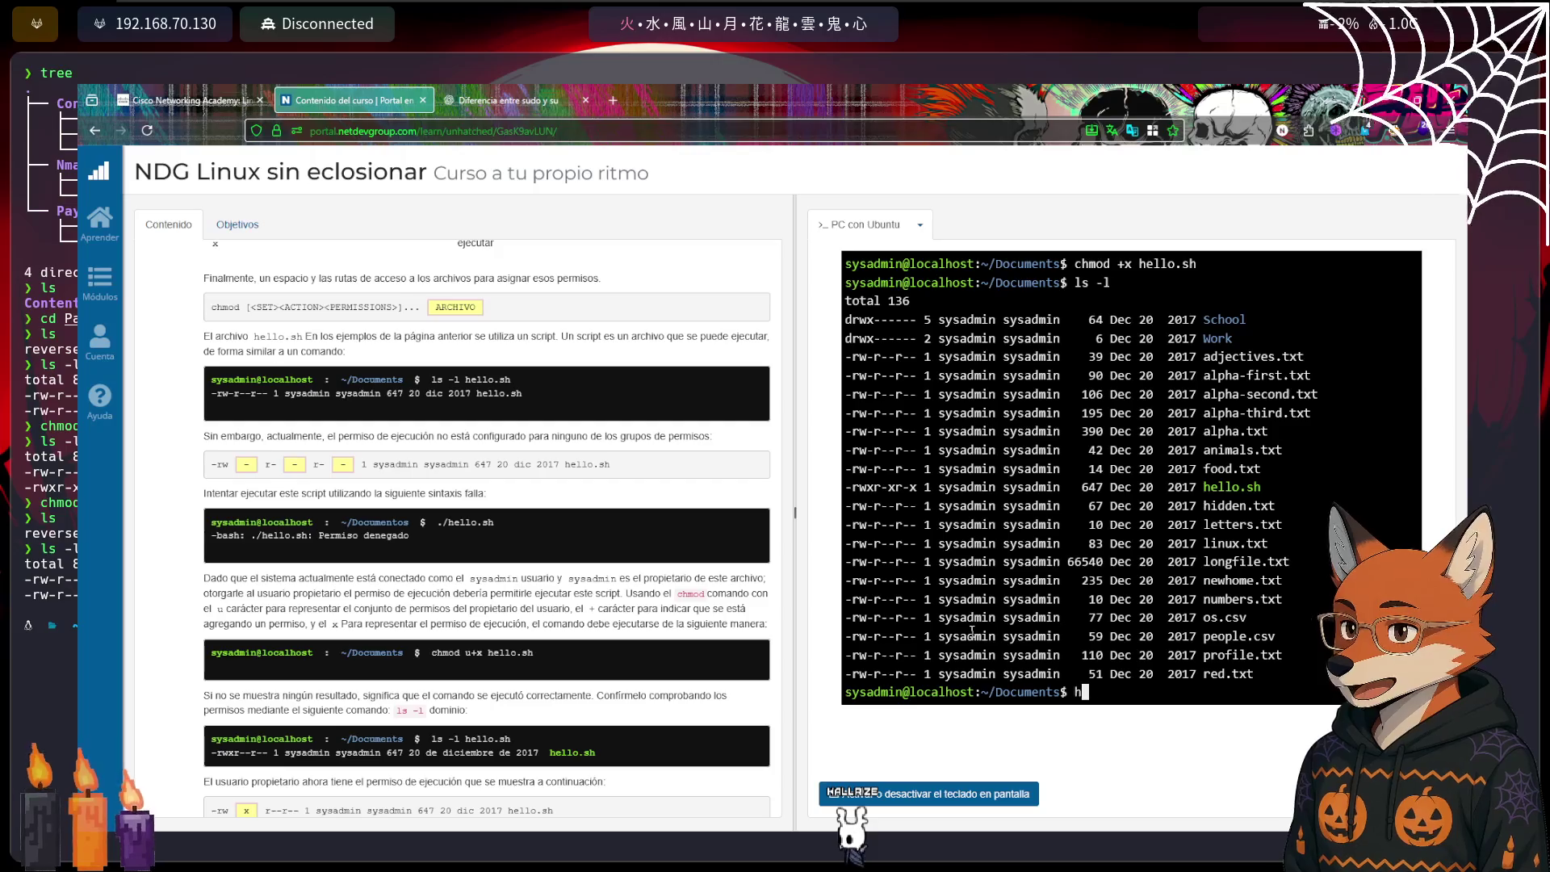
pyautogui.write('-l h')
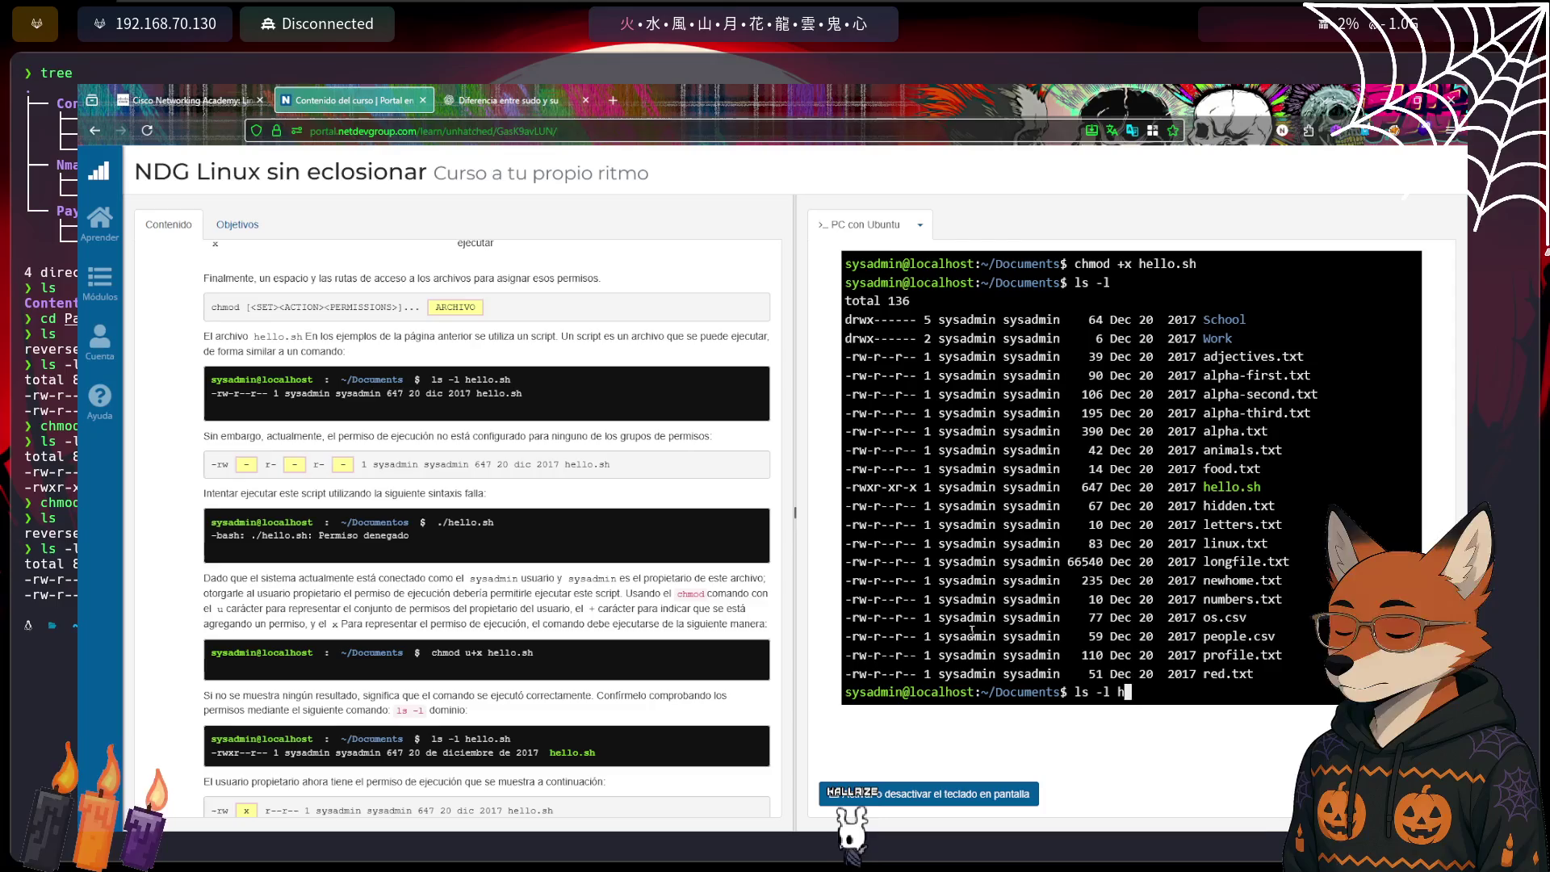
pyautogui.write('ello.sh')
pyautogui.press('Return')
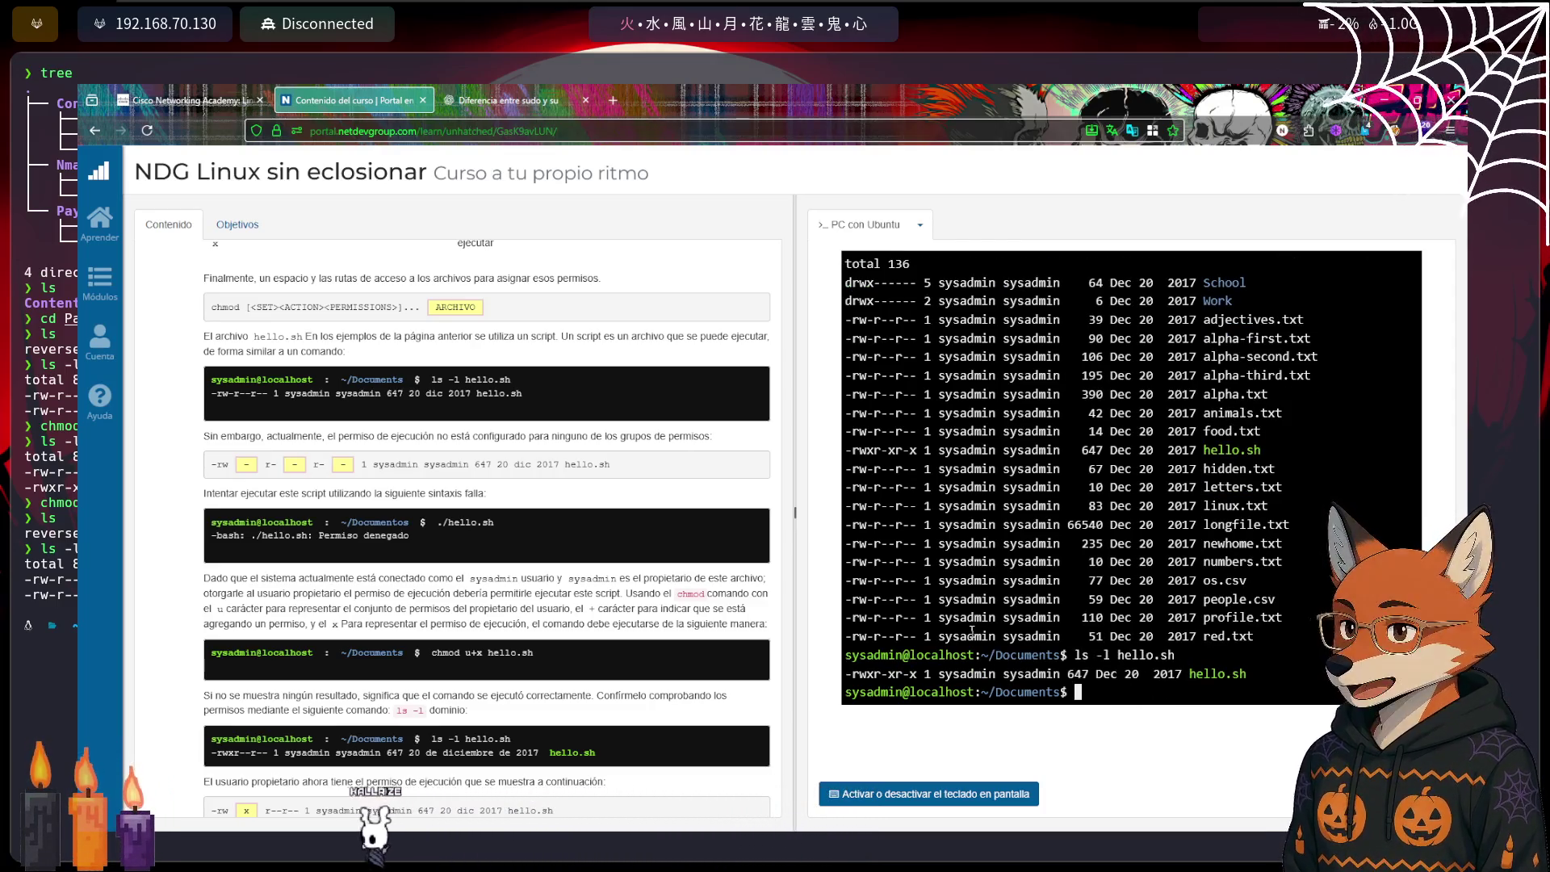
pyautogui.write('chmo')
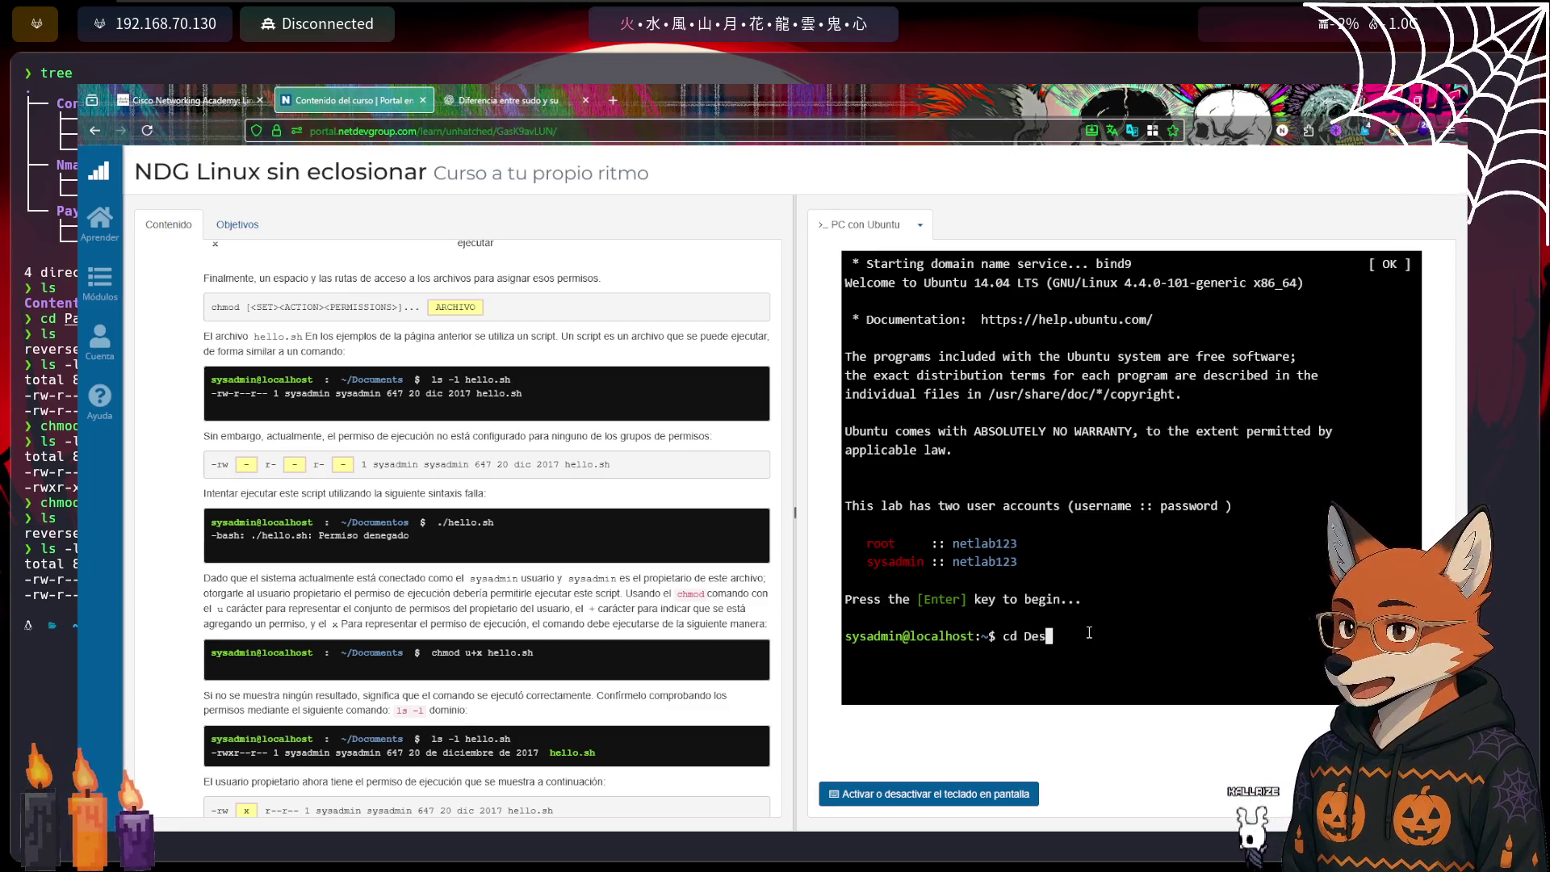
# In Documents, clear the screen, run 'chmod u+x hello.sh' and list hello.sh's permissions
pyautogui.press('Tab')
pyautogui.press('Return')
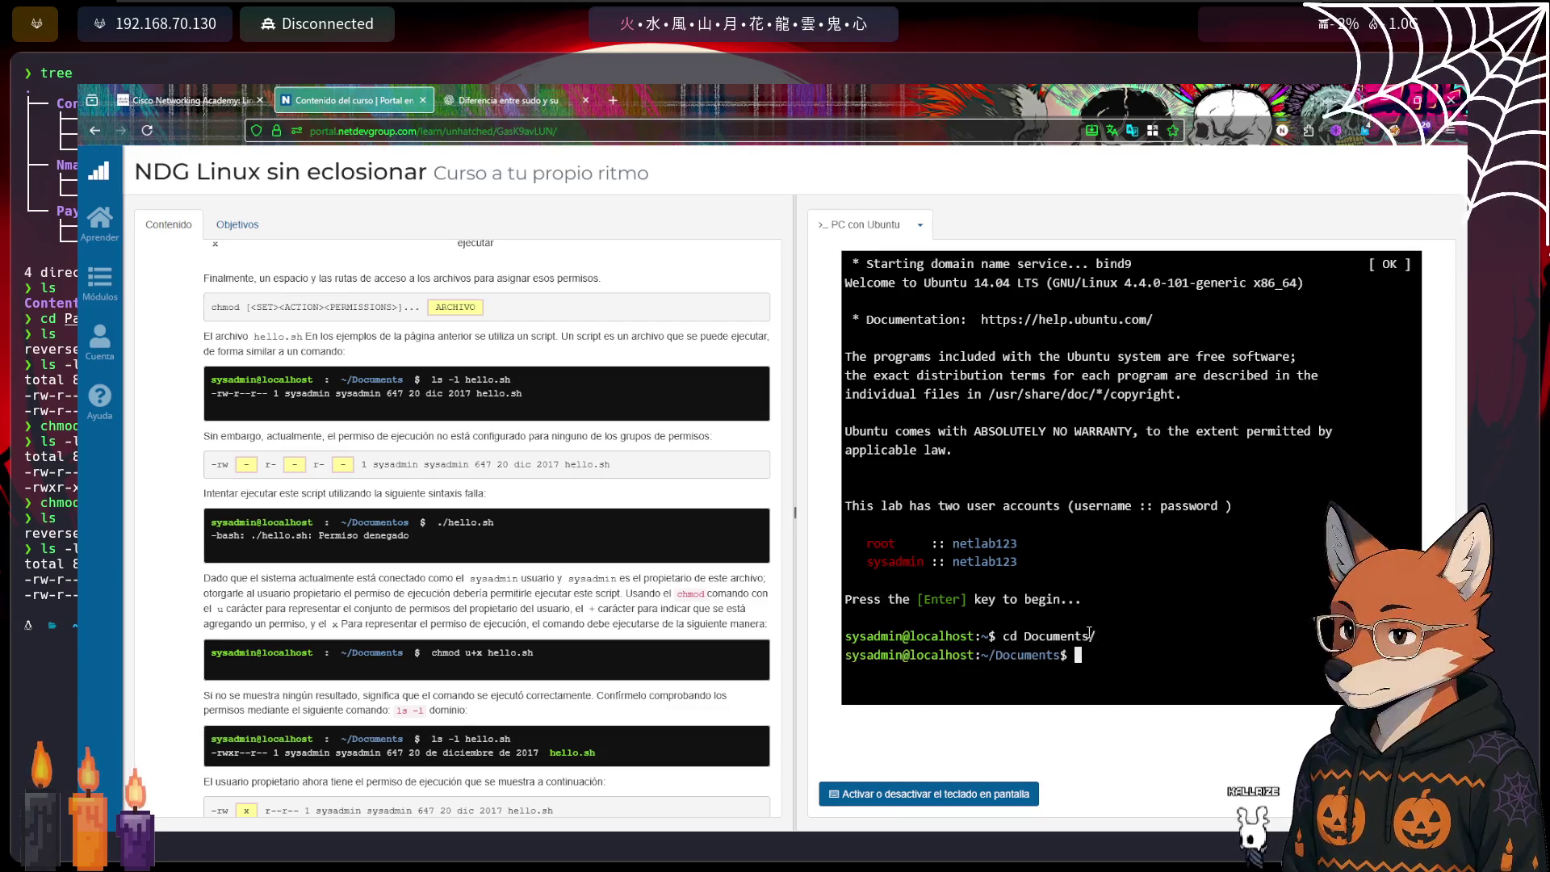
pyautogui.hotkey('ctrl', 'l')
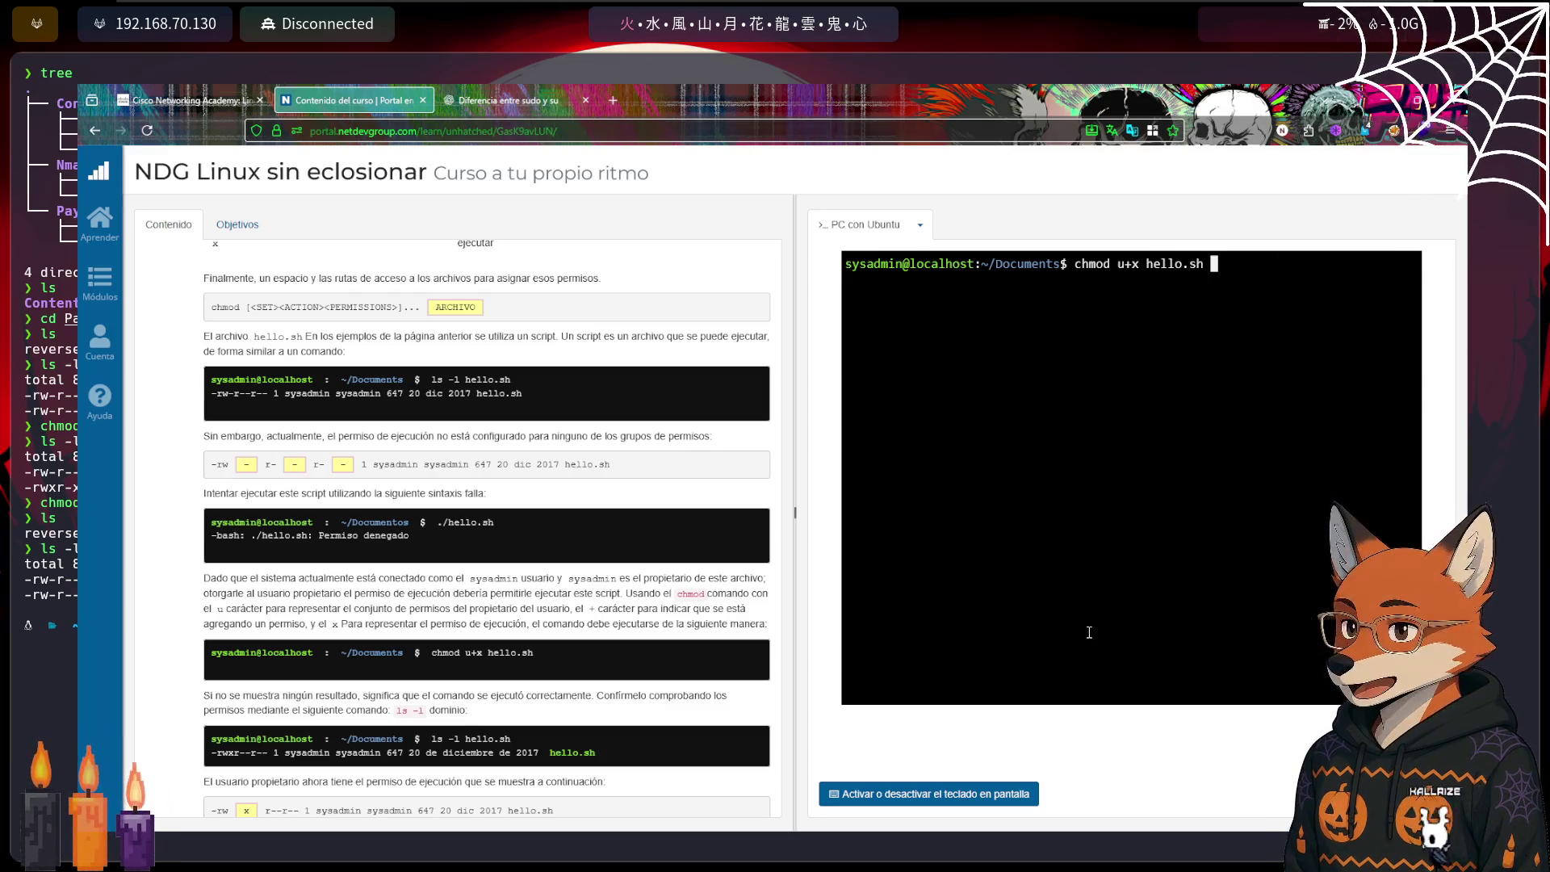
pyautogui.press('Return')
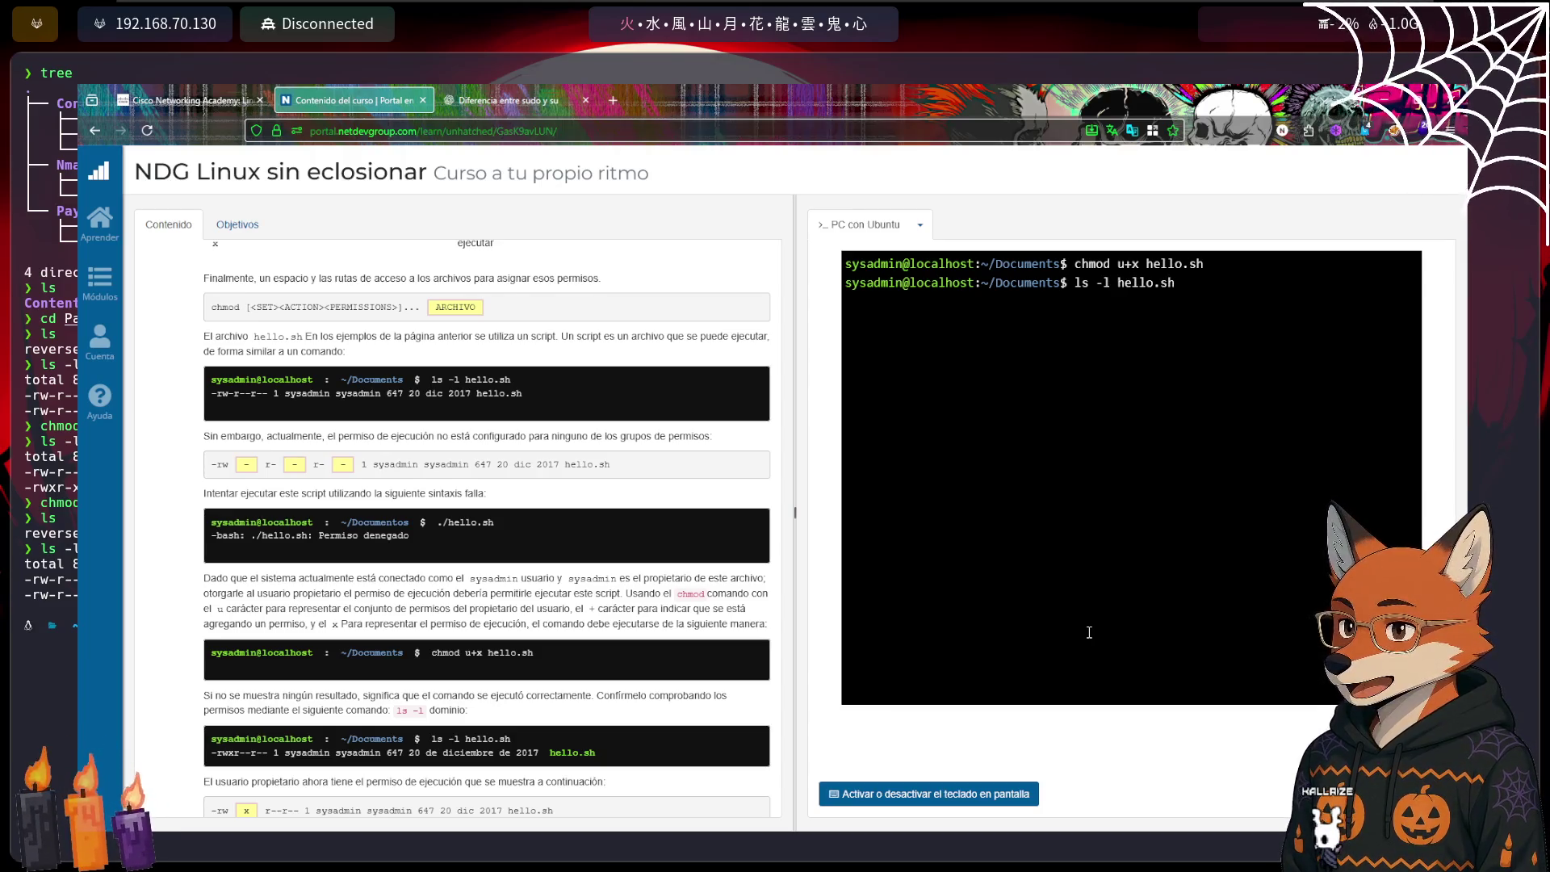
pyautogui.press('Return')
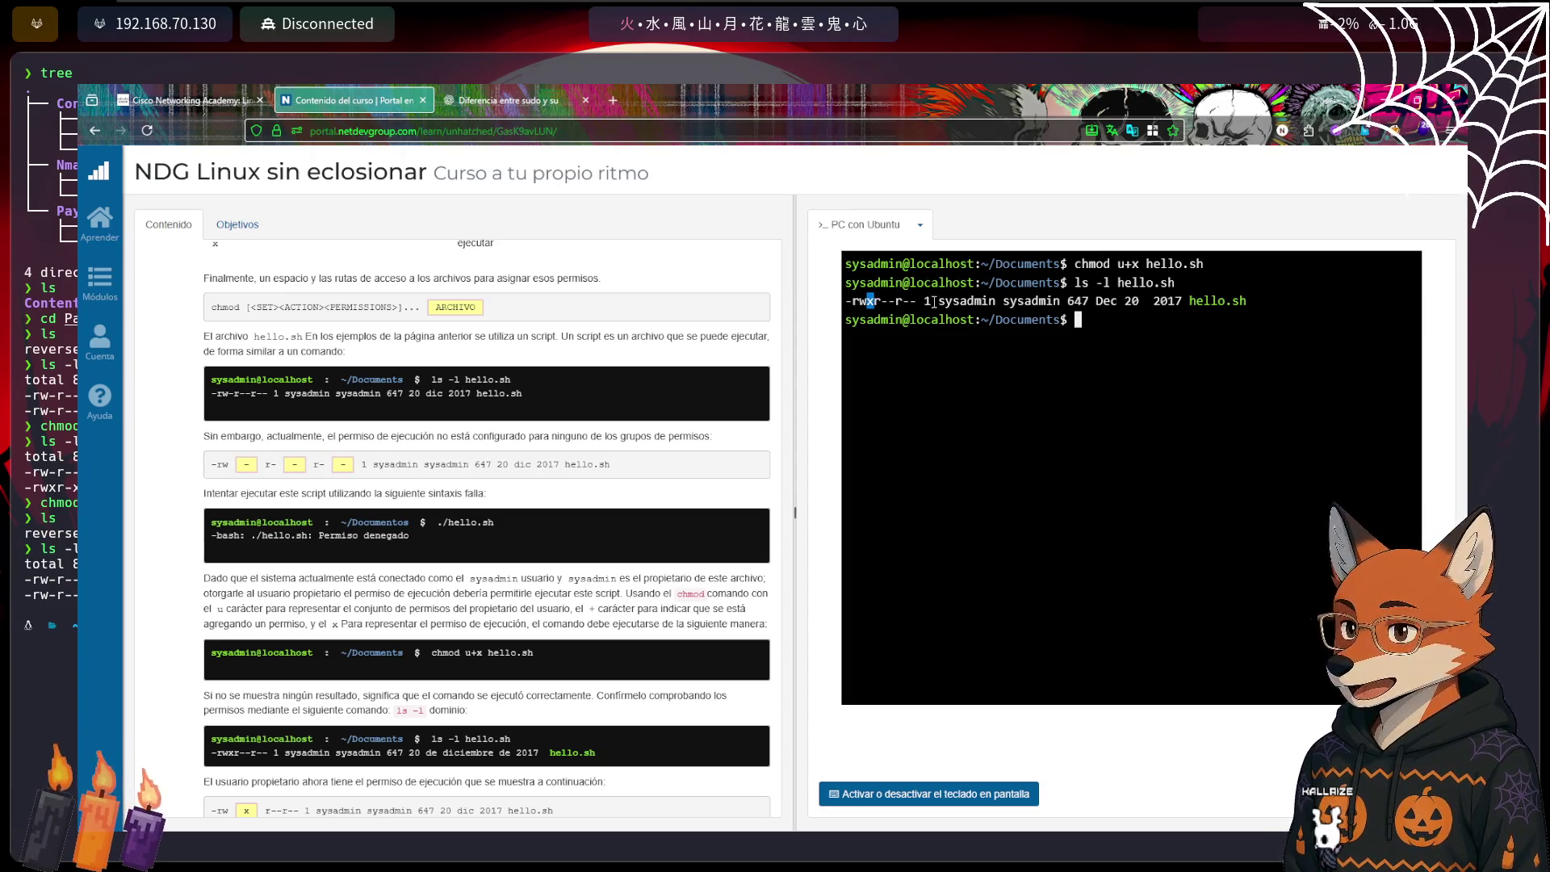
# Highlight the hello.sh listing line and scroll the lesson to its final example
pyautogui.doubleClick(969, 300)
pyautogui.tripleClick(869, 303)
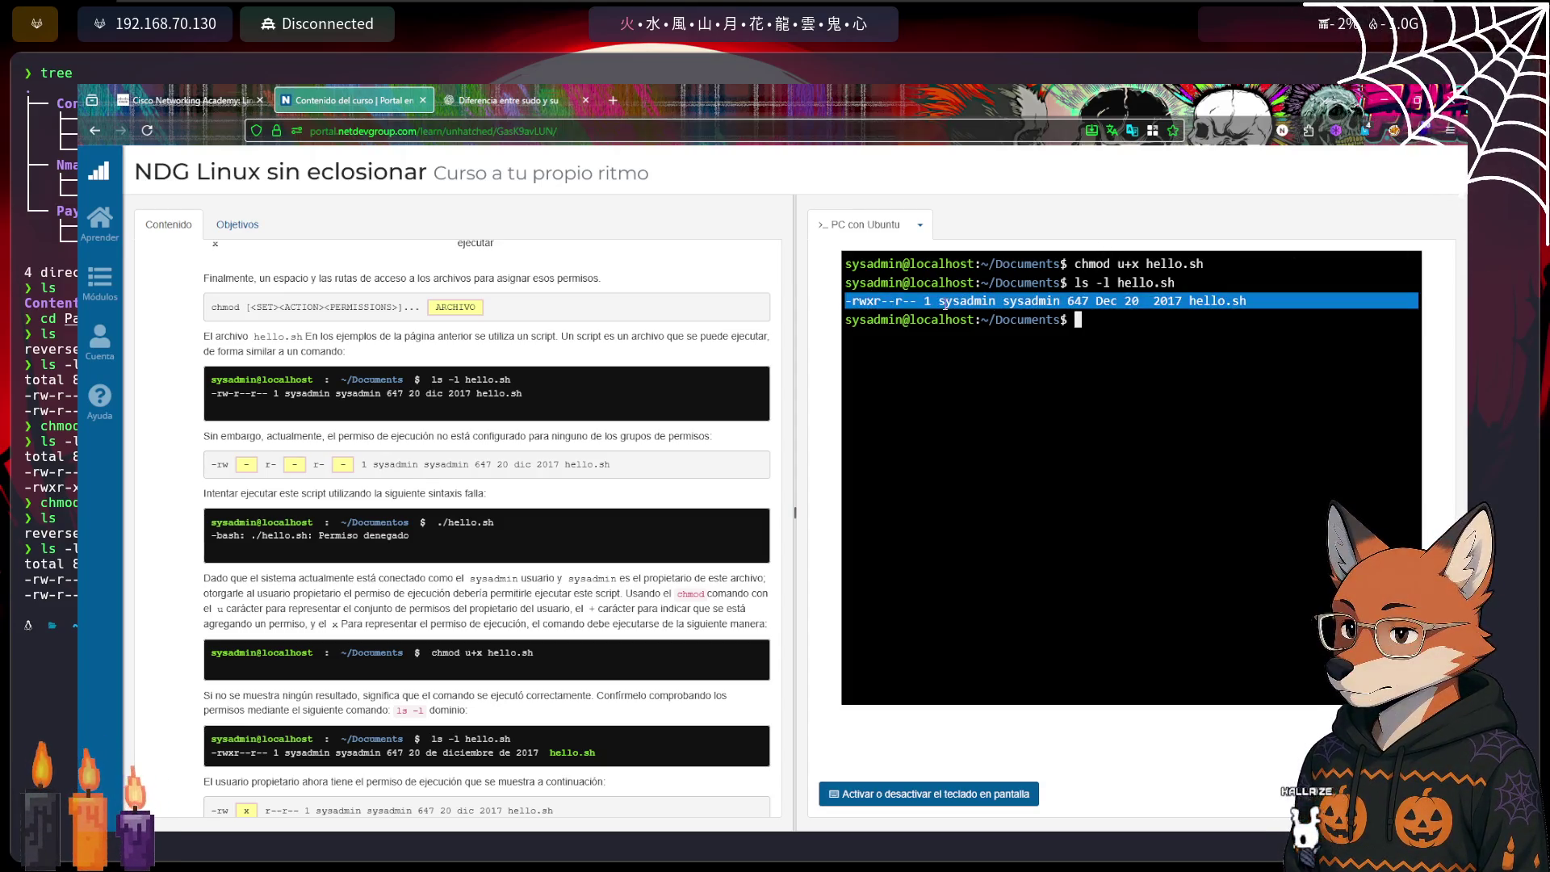
pyautogui.scroll(-1, 536, 439)
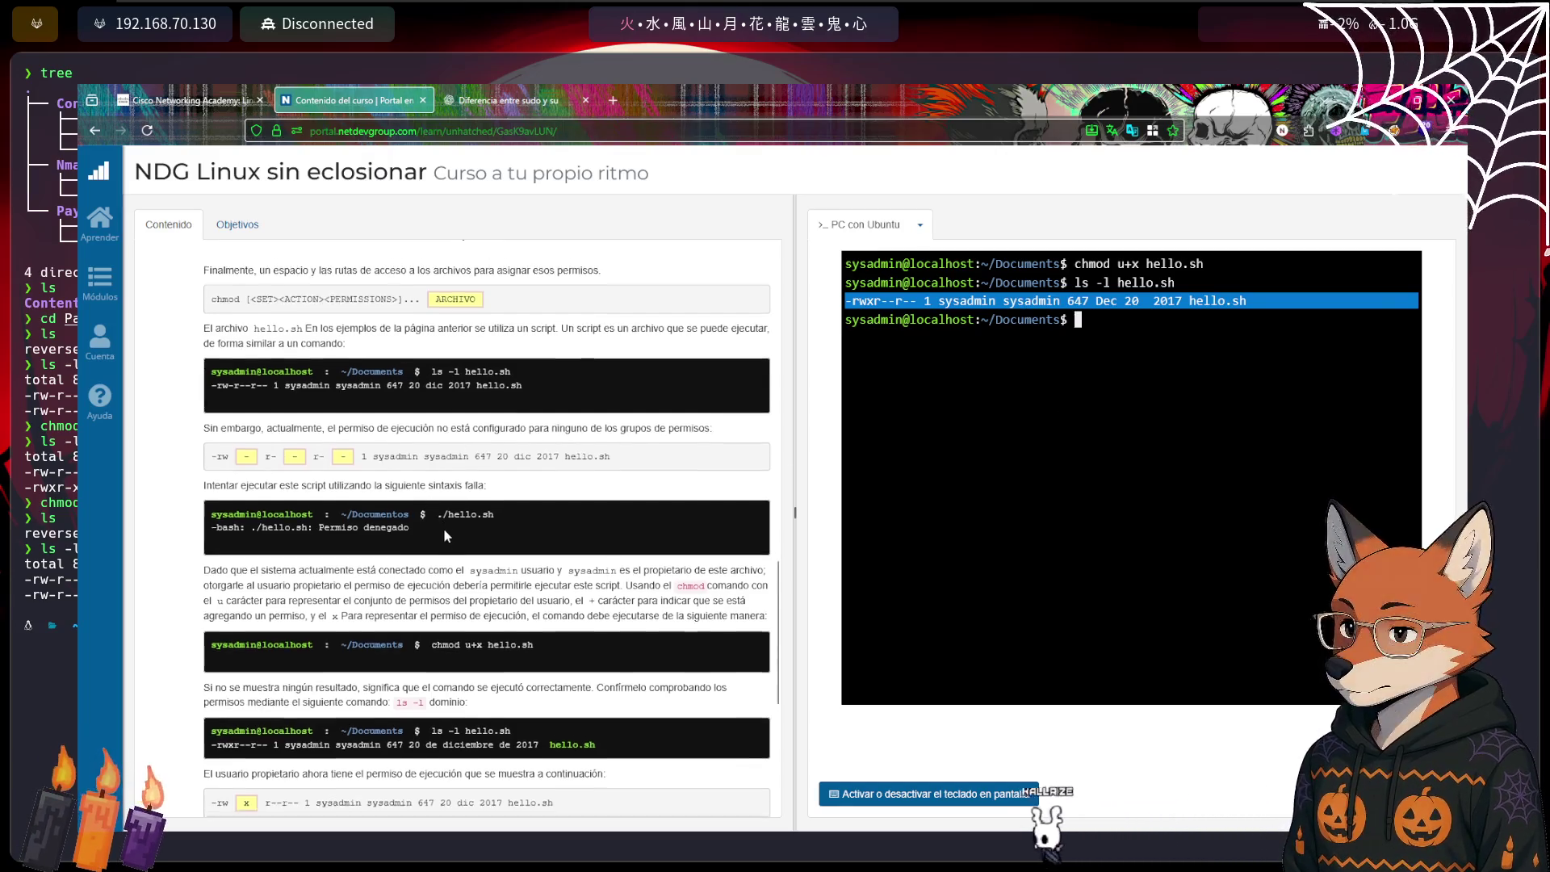
pyautogui.scroll(-1, 535, 439)
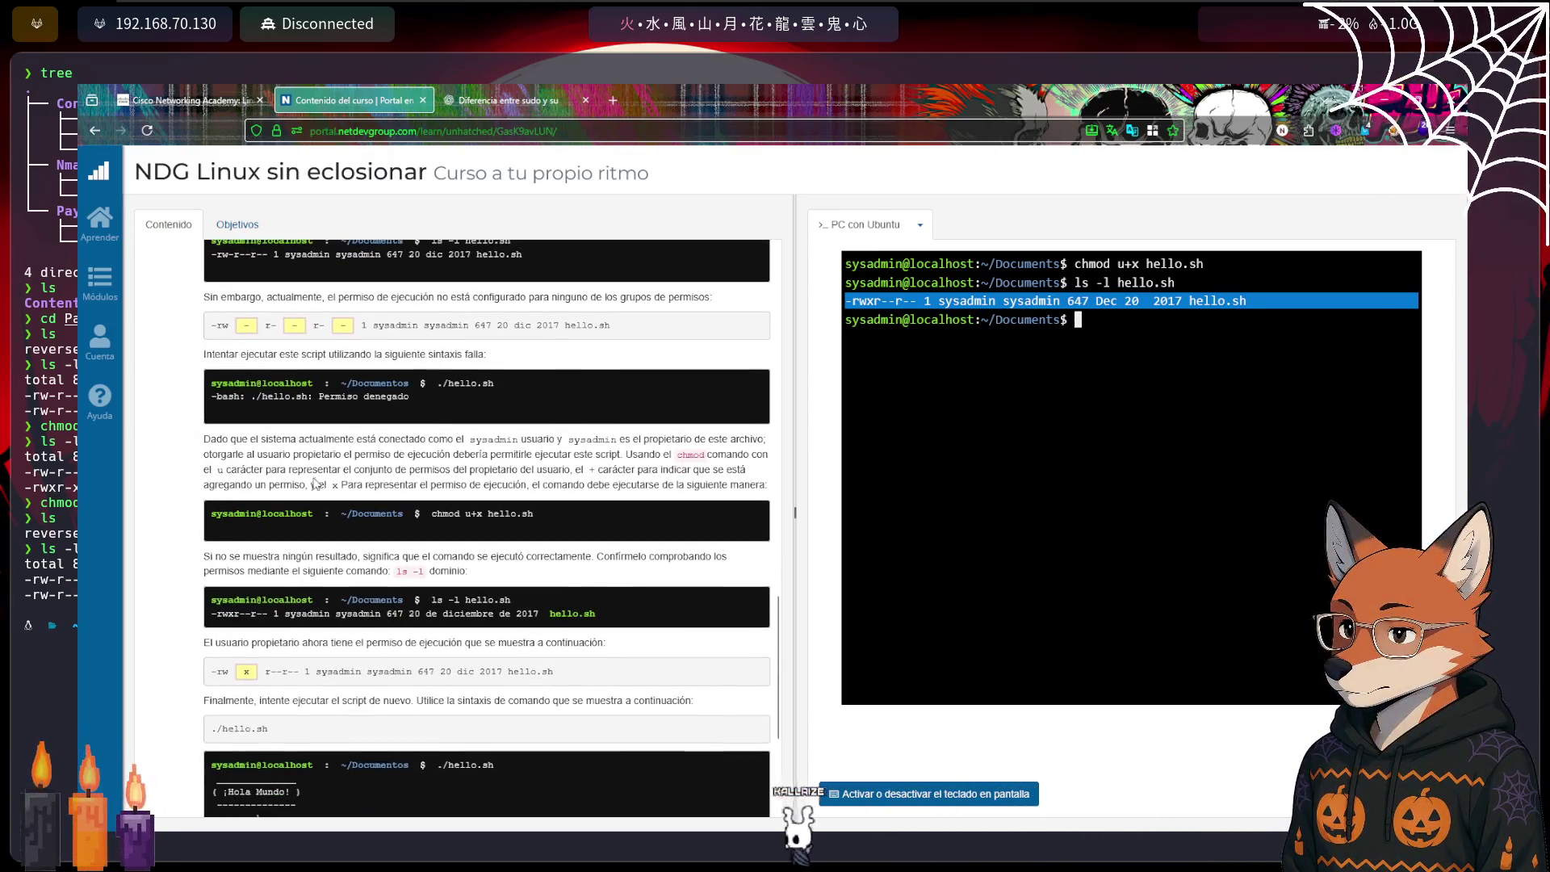
pyautogui.scroll(-1, 379, 479)
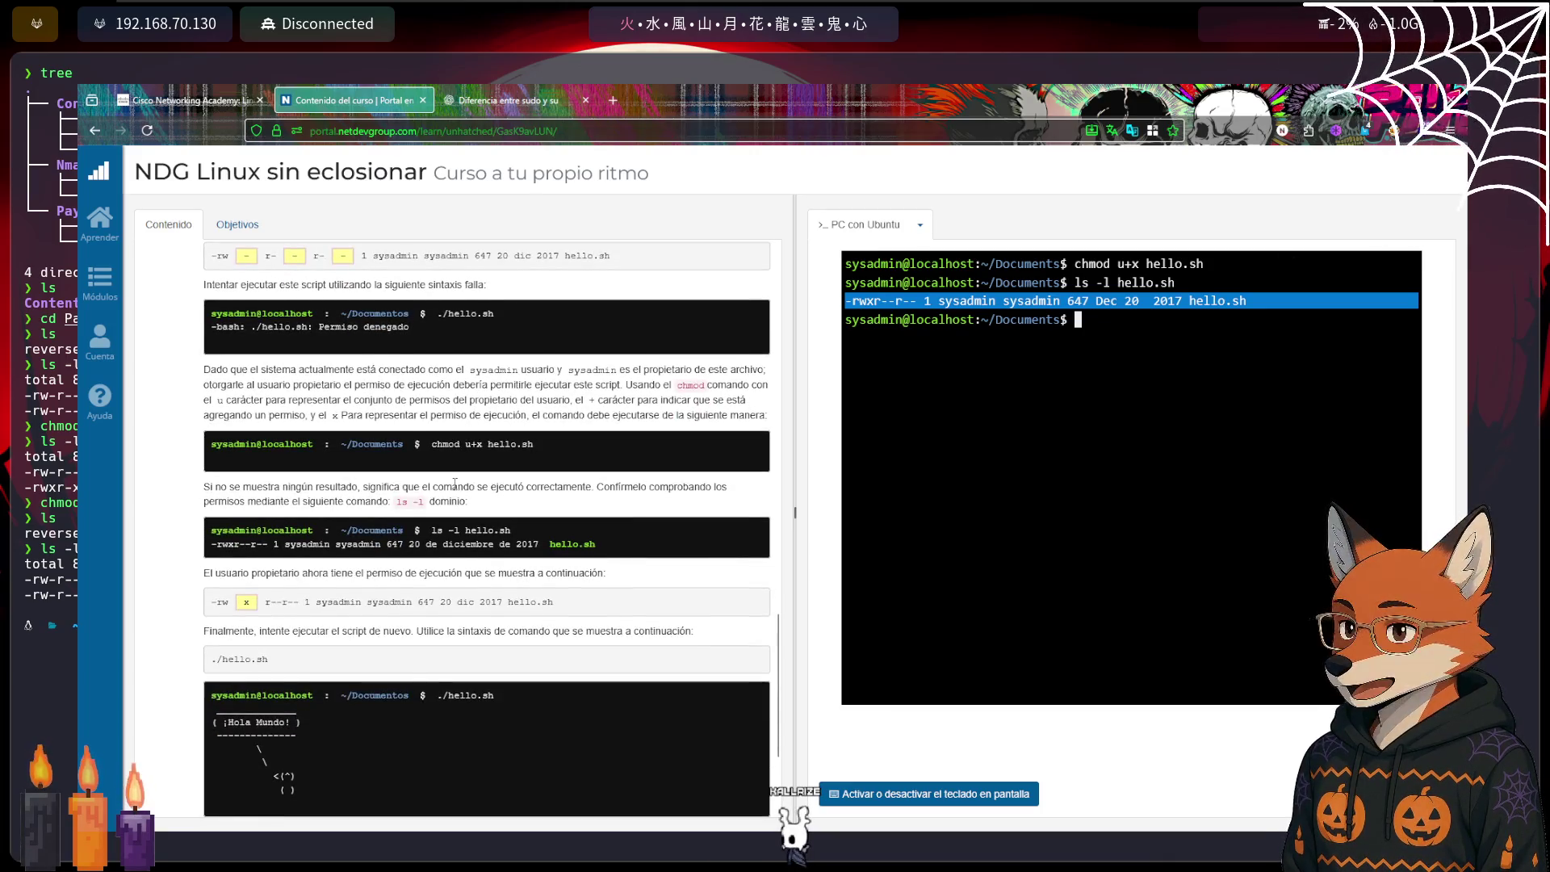
pyautogui.scroll(-1, 479, 474)
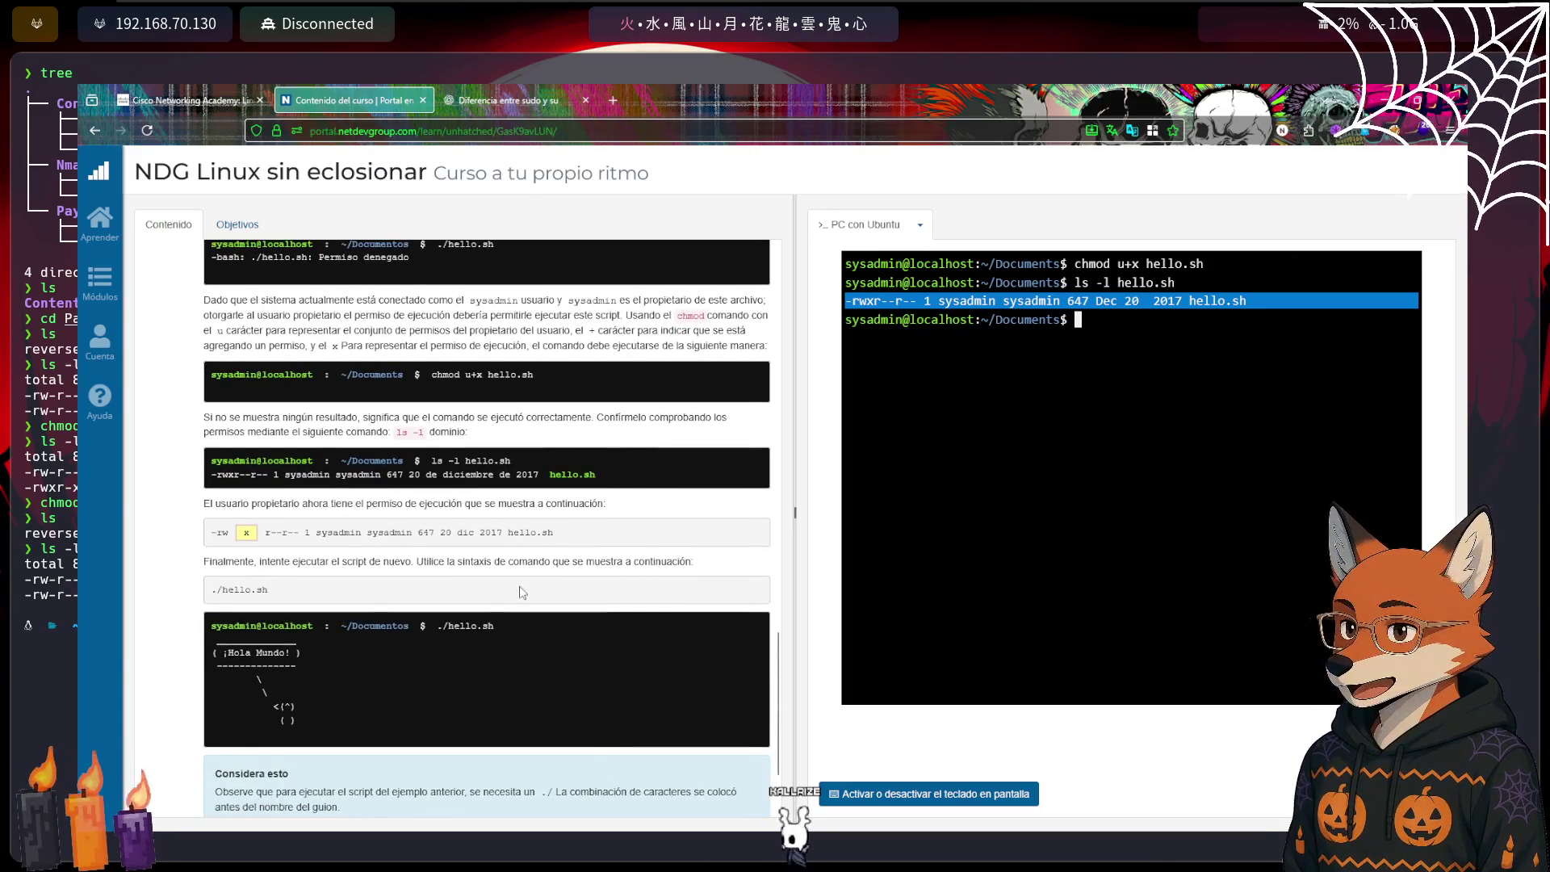
pyautogui.click(1064, 504)
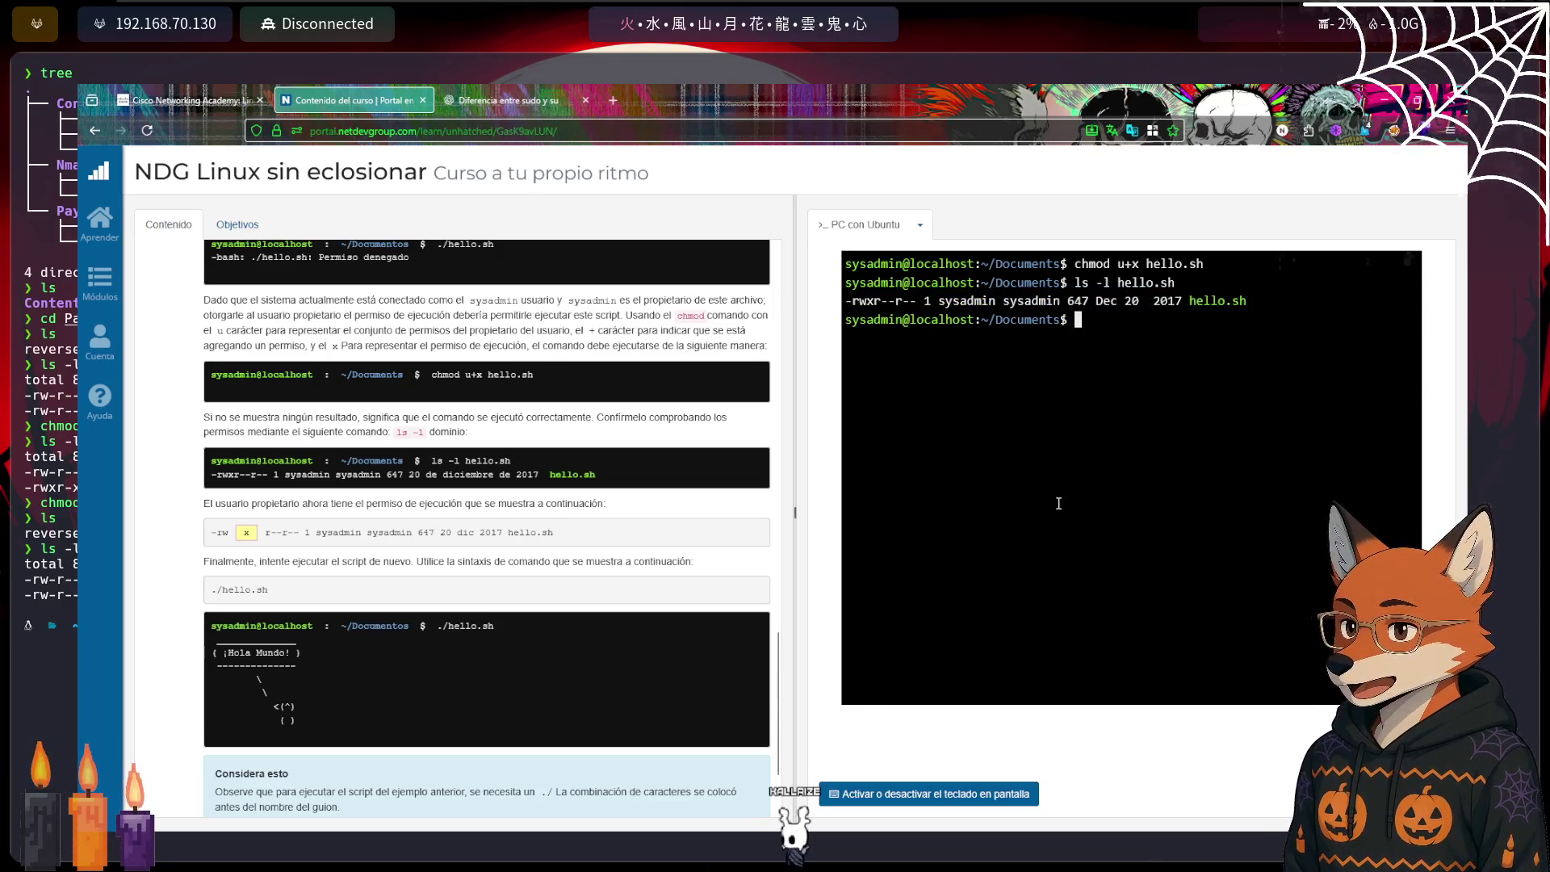
# Run ./hello.sh to print the 'Hello World!' ASCII art
pyautogui.write('./he')
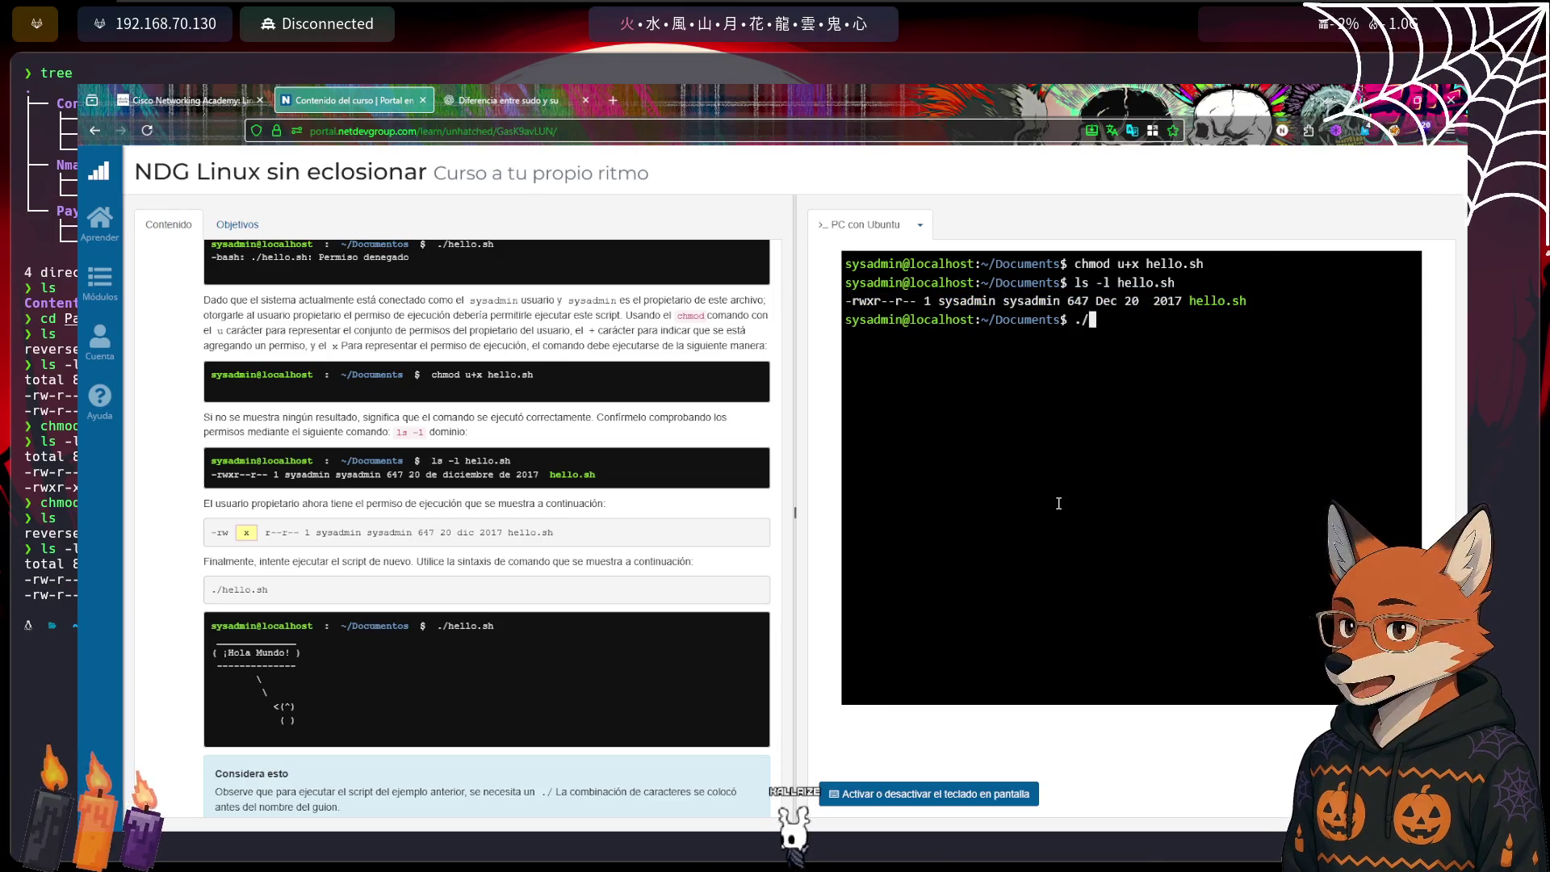
pyautogui.write('hello.sh')
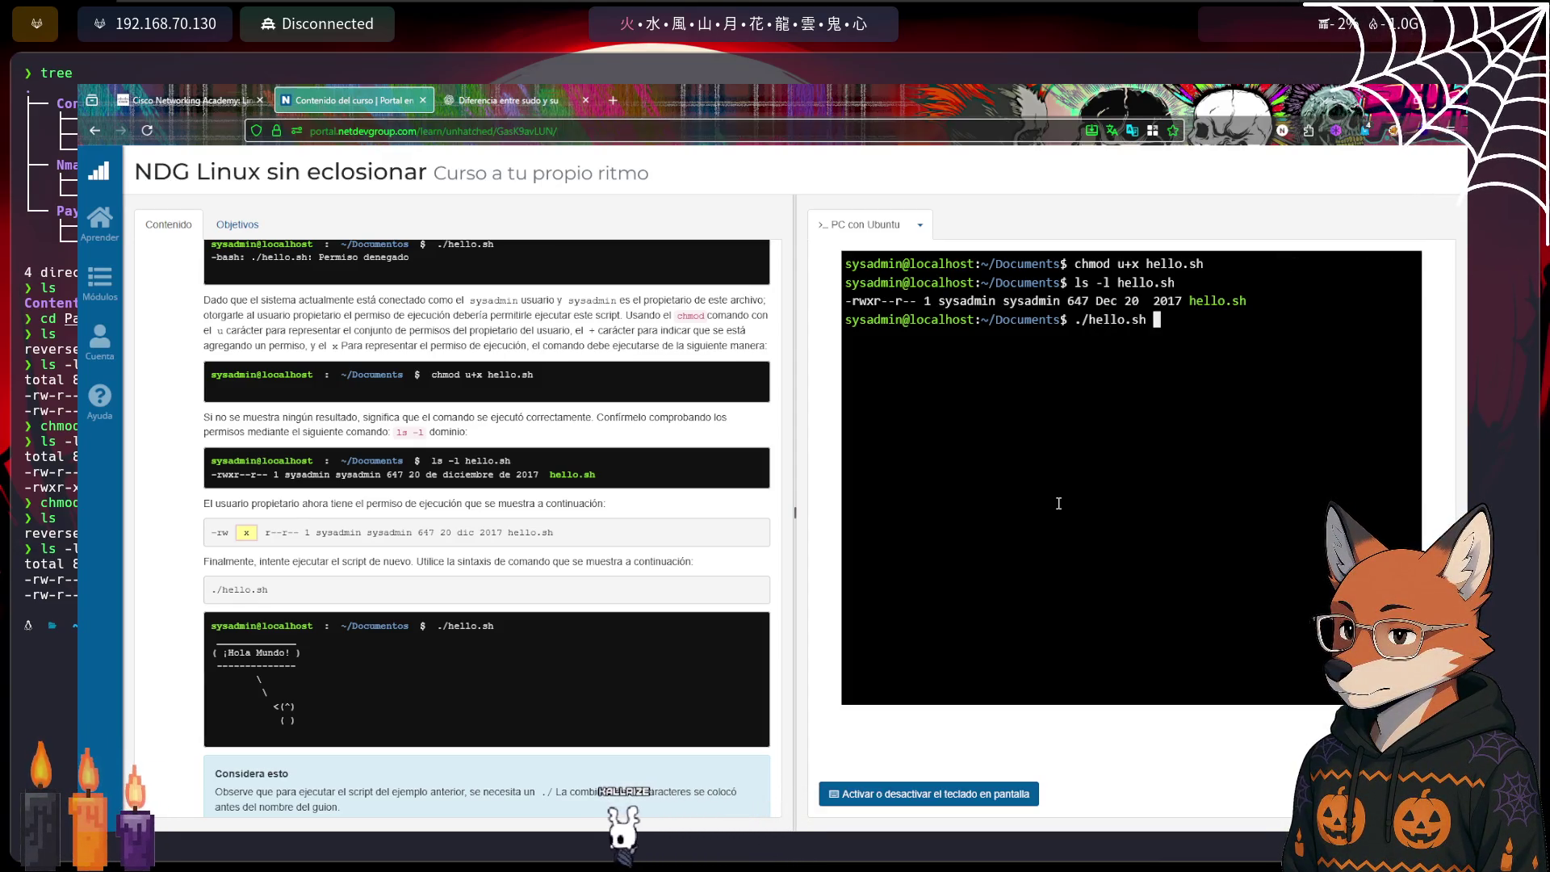
pyautogui.press('Return')
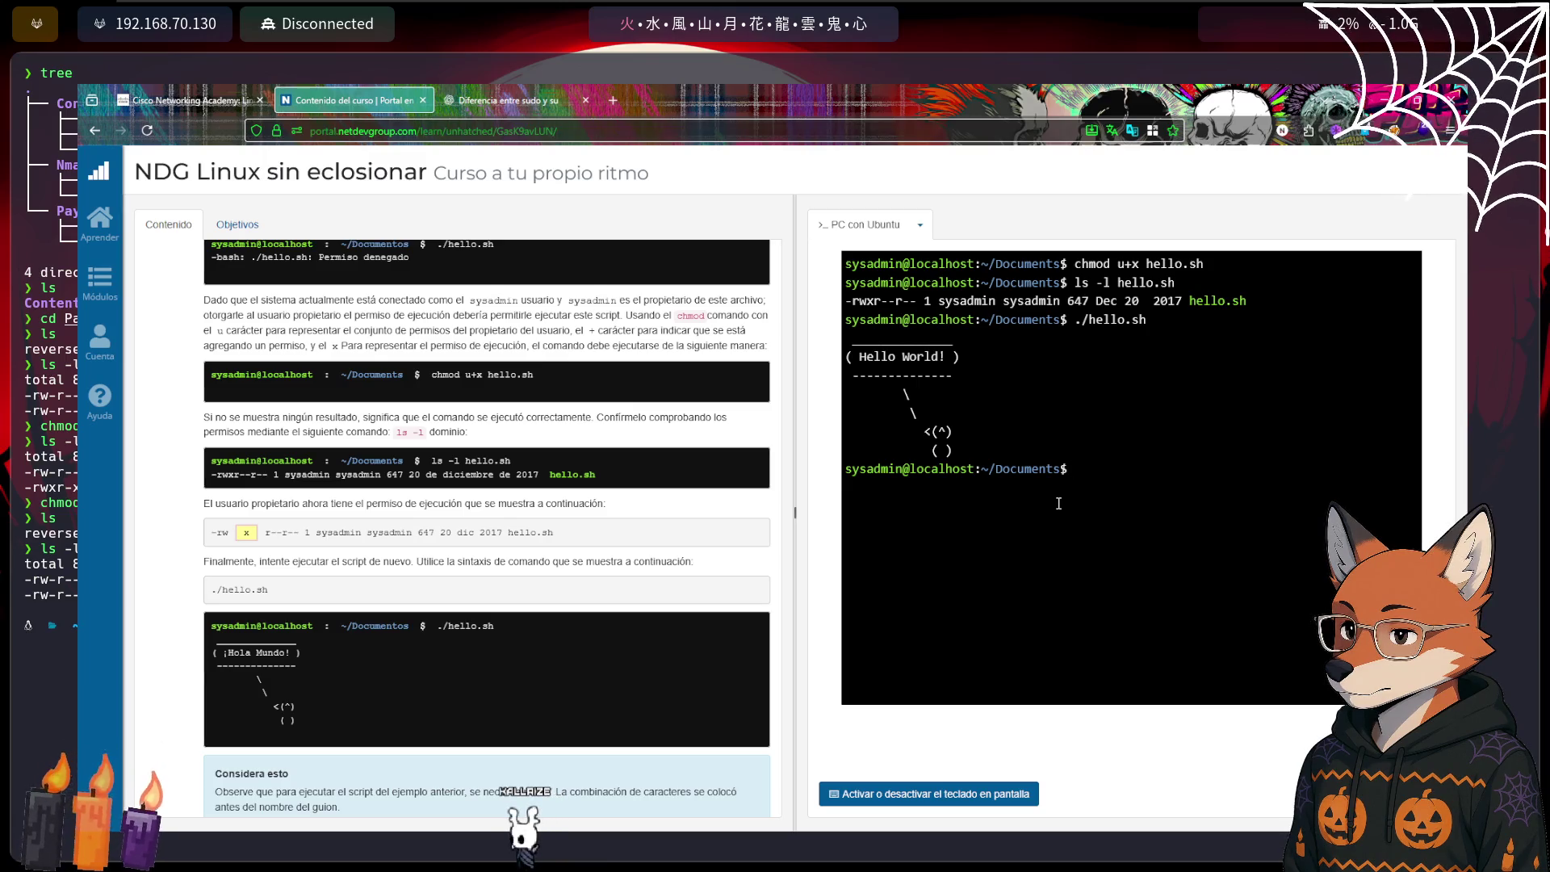
pyautogui.scroll(-3, 343, 605)
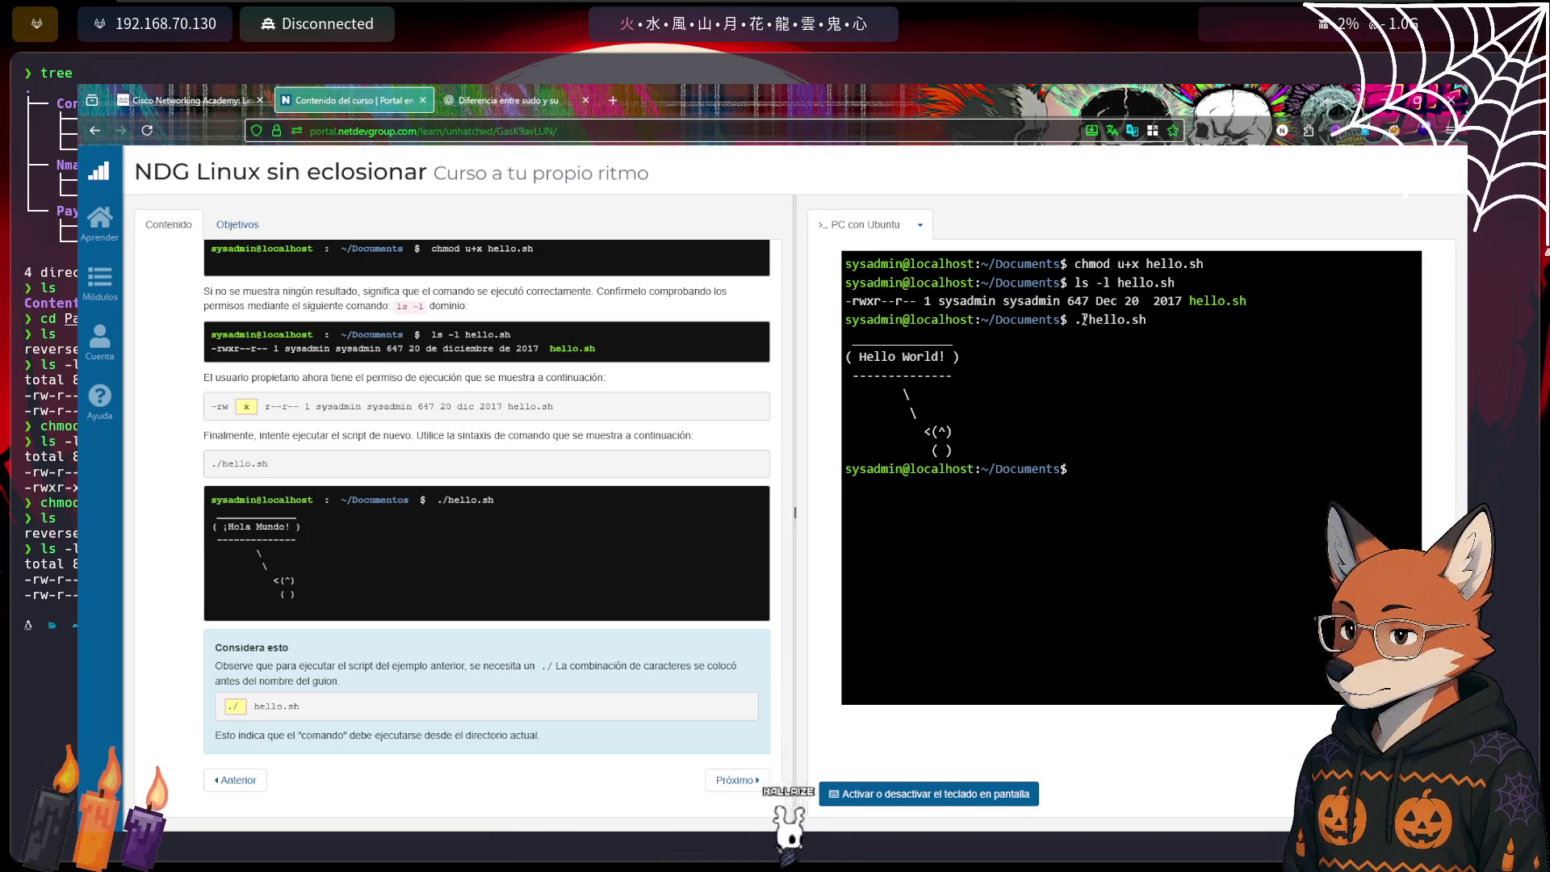
# Mark the ./ prefix in the terminal, then advance to the Changing File Ownership lesson
pyautogui.moveTo(1089, 320); pyautogui.dragTo(1074, 320)
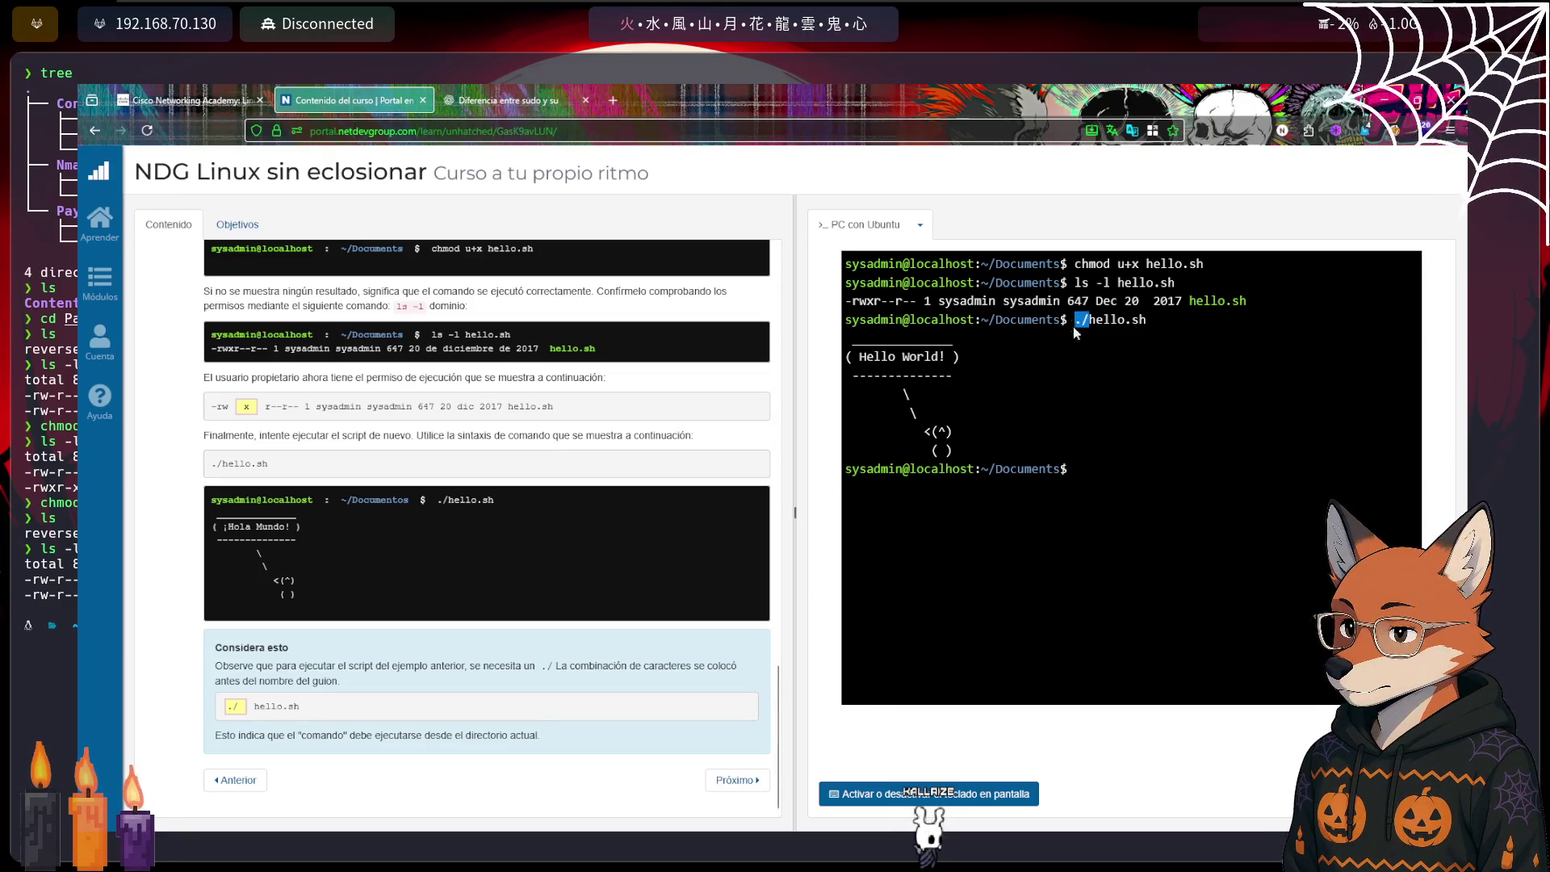
pyautogui.click(1114, 497)
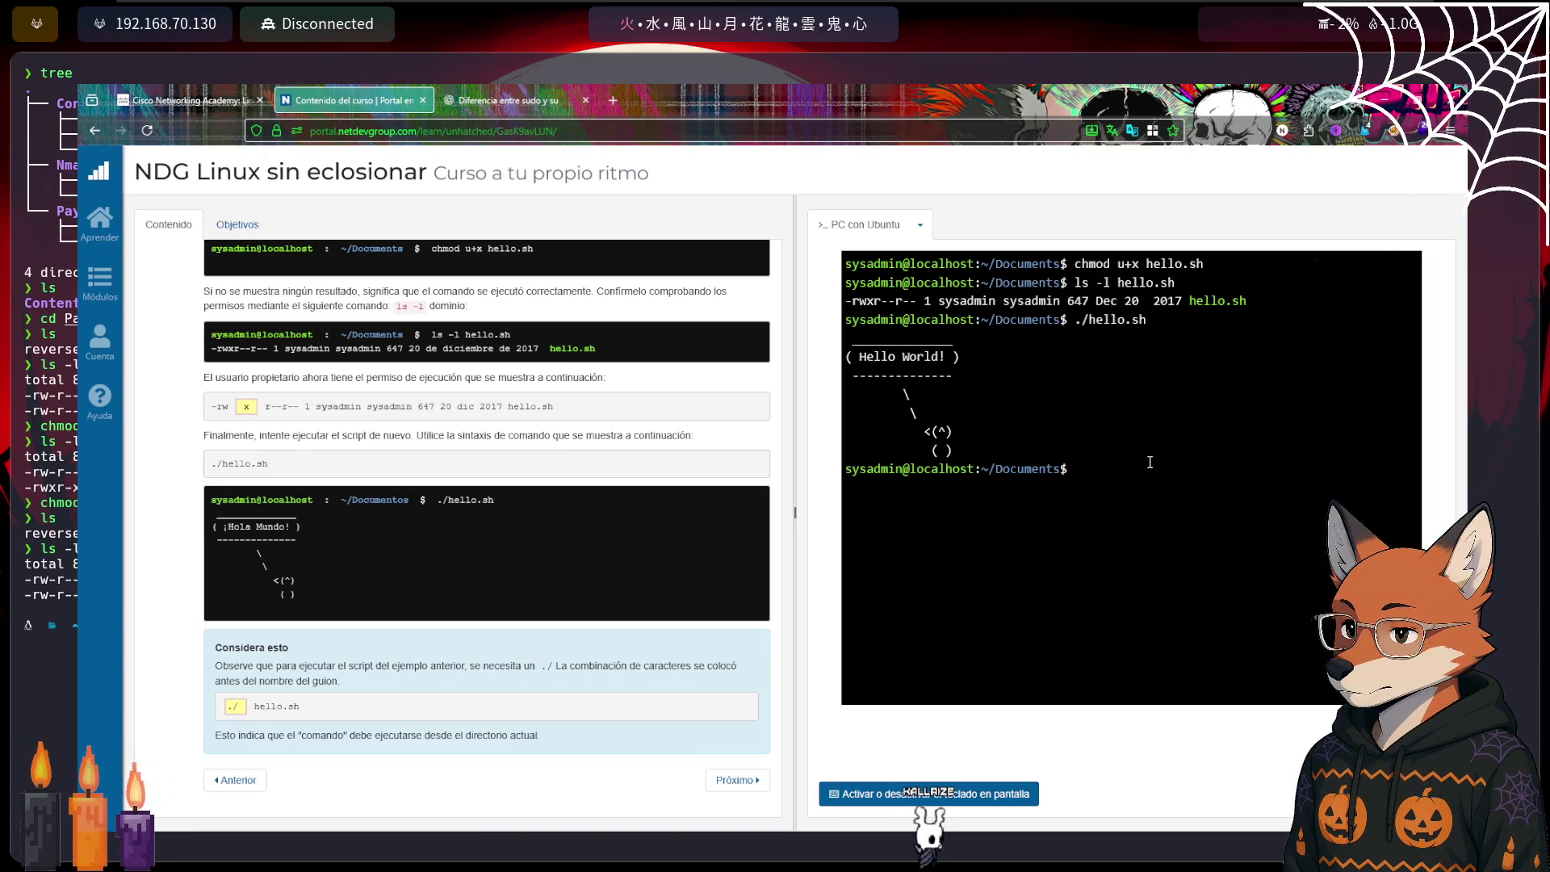
pyautogui.scroll(4, 583, 402)
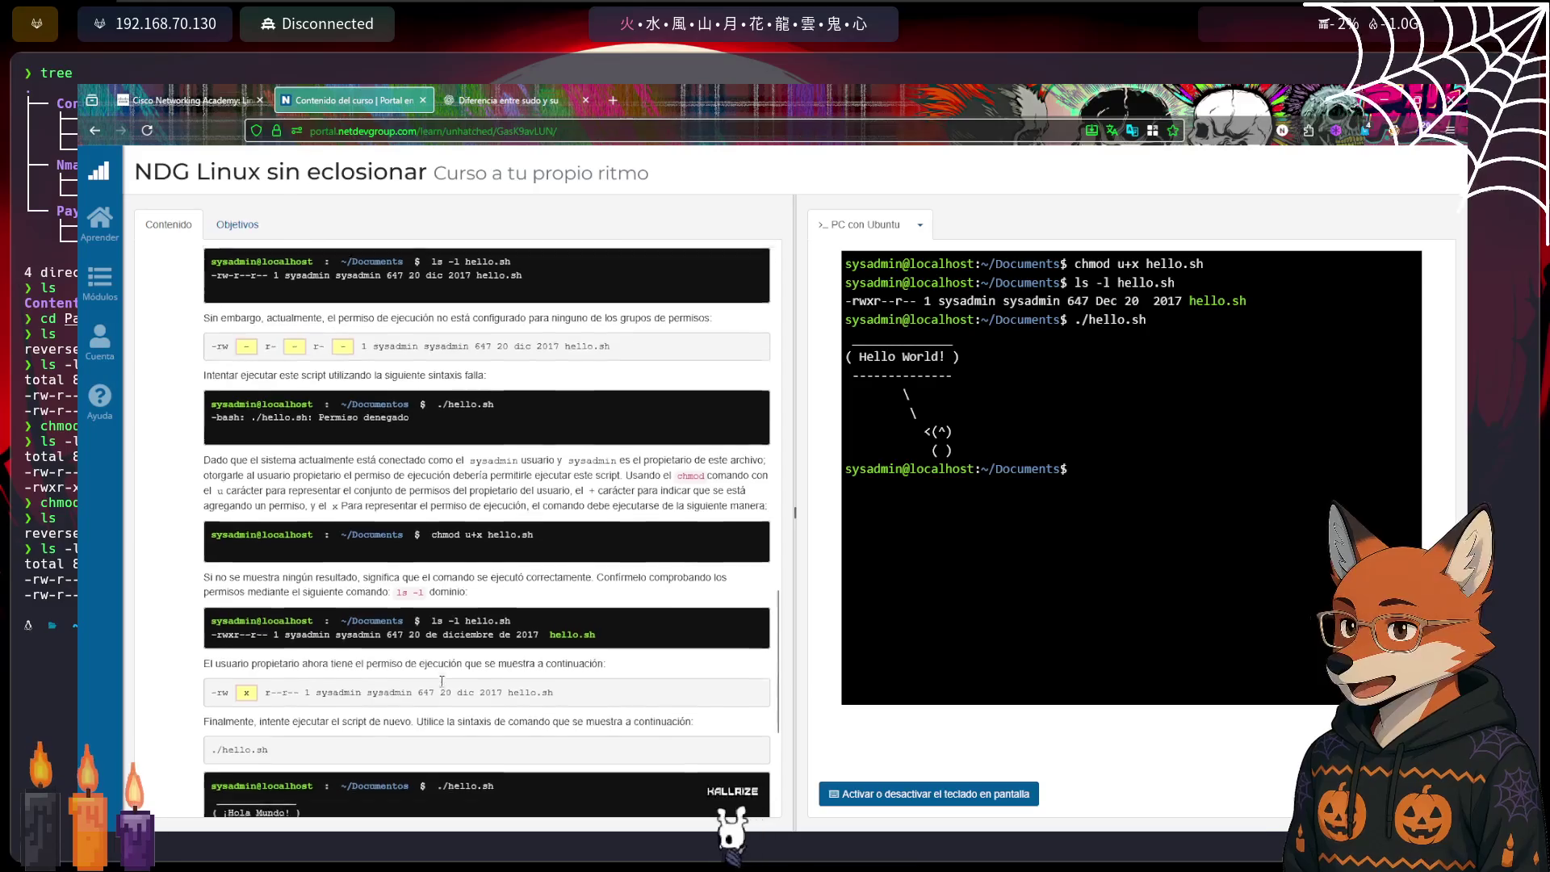
pyautogui.scroll(3, 442, 681)
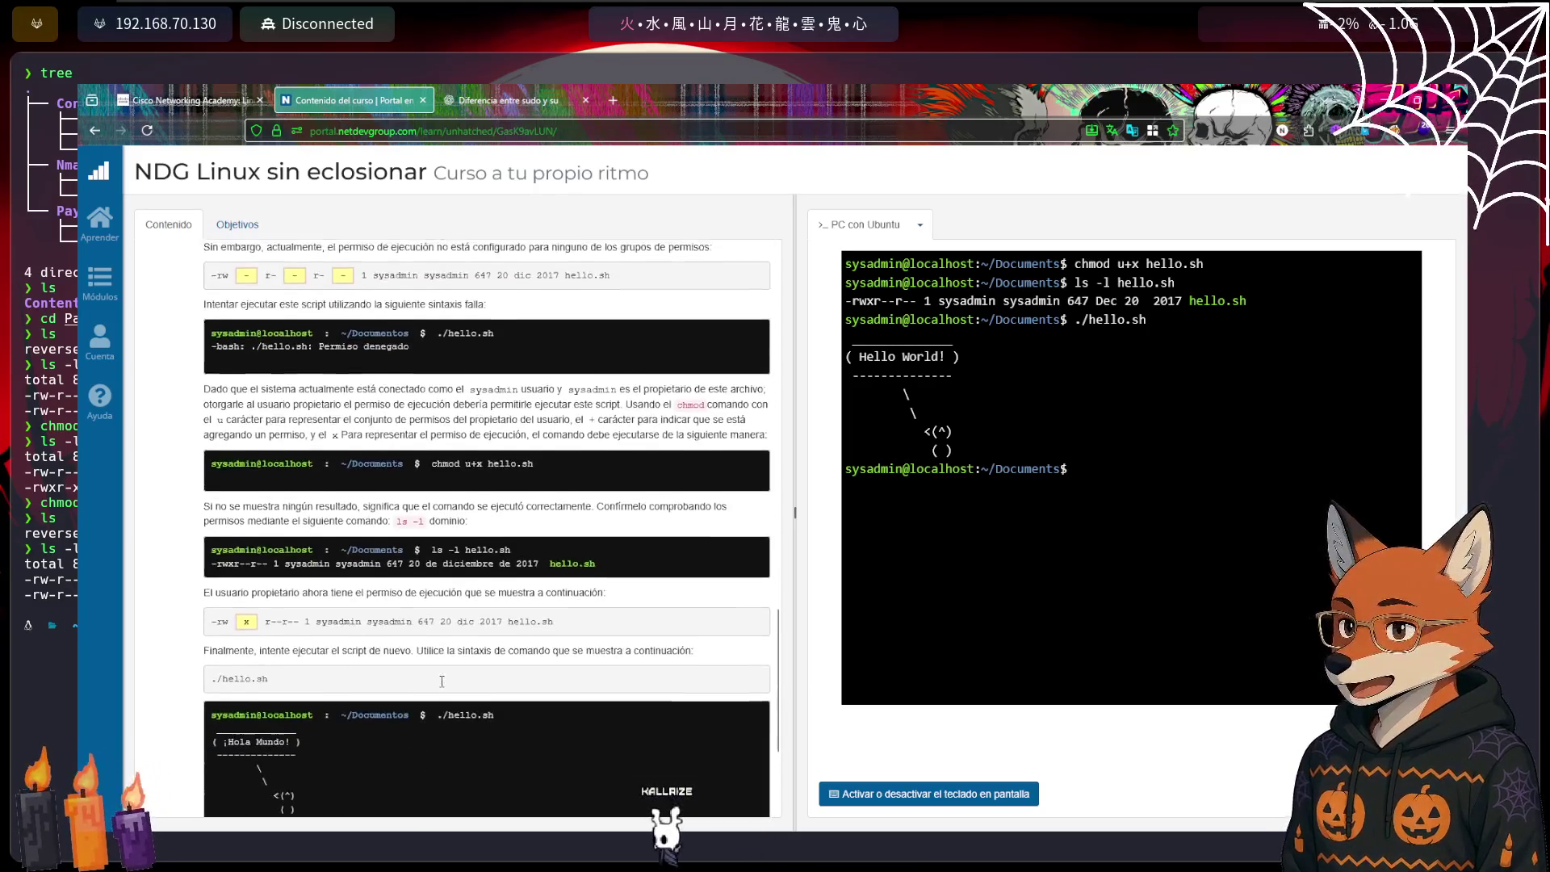
pyautogui.scroll(-5, 442, 681)
pyautogui.click(736, 780)
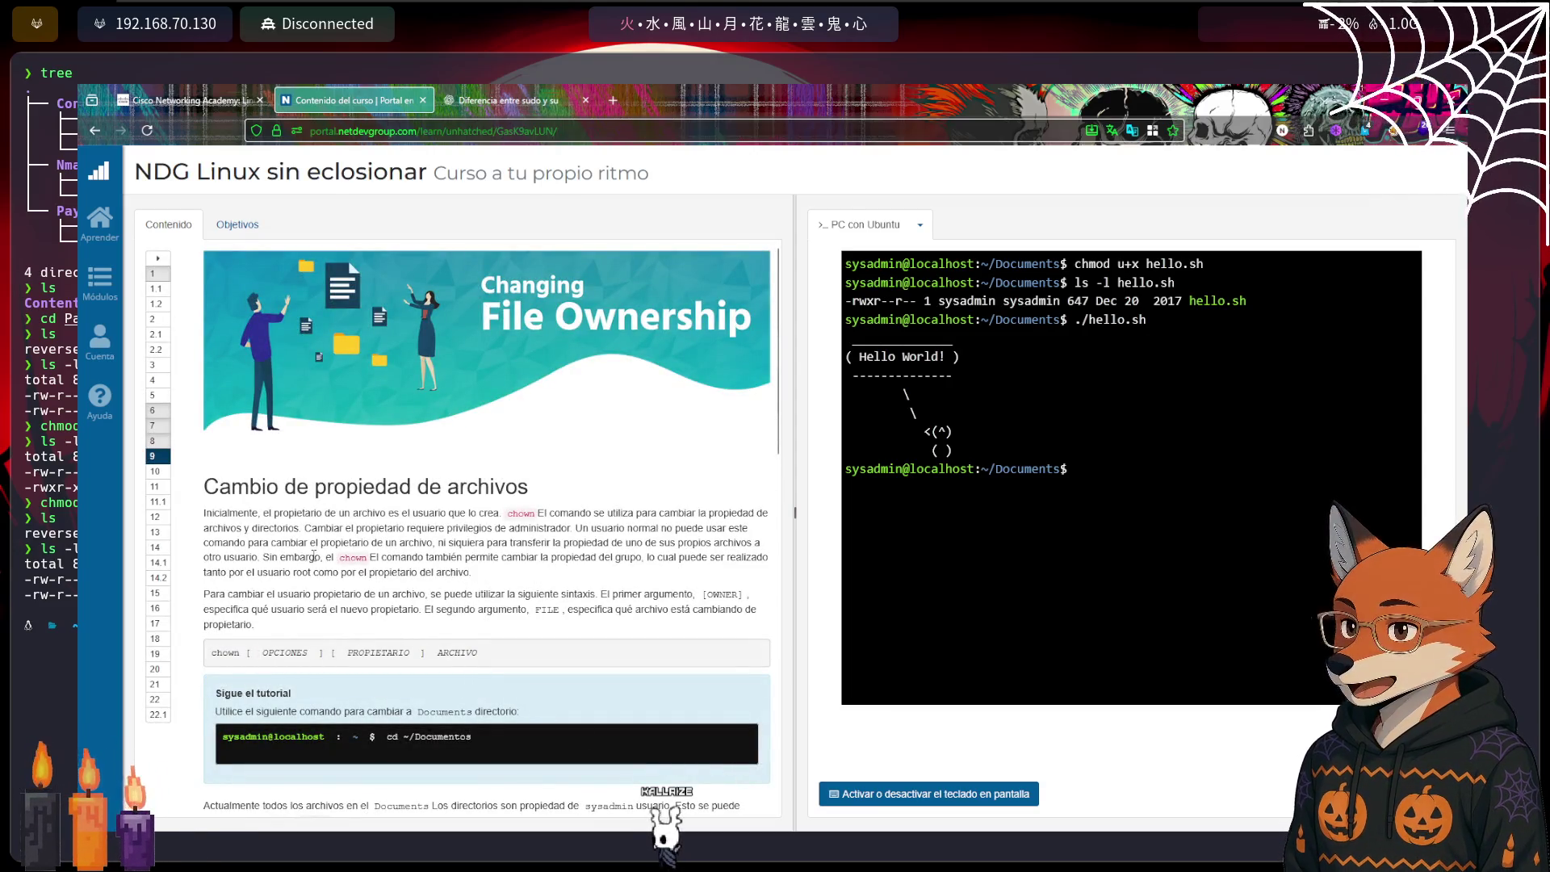
# Preview sections 10 to 13 (viewing, copying, dd, moving, removing files), then return to the hello.sh lesson
pyautogui.click(161, 476)
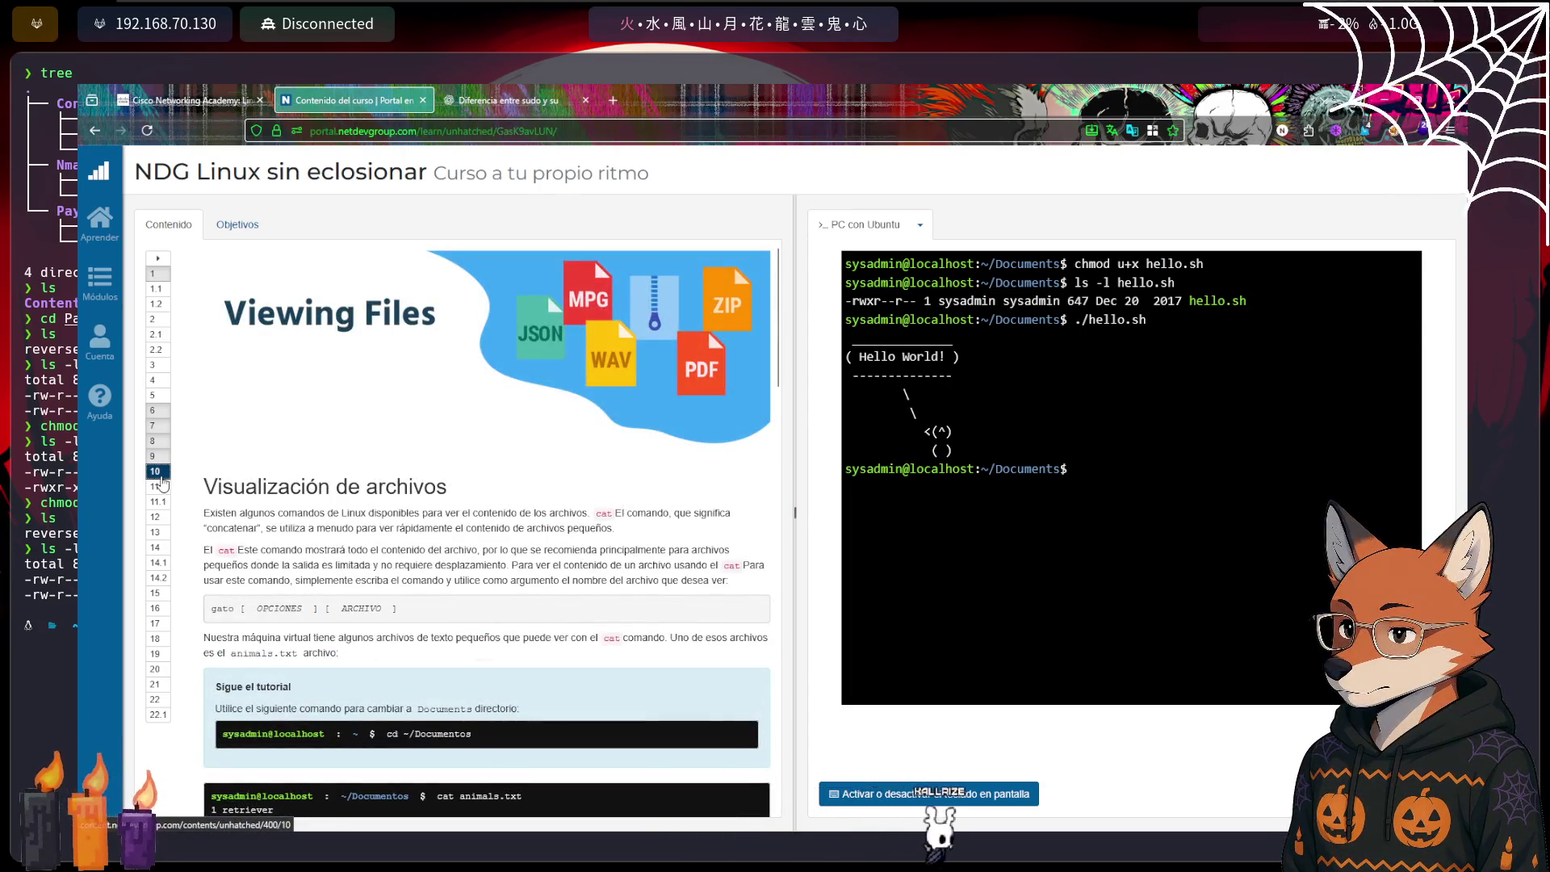
pyautogui.click(161, 485)
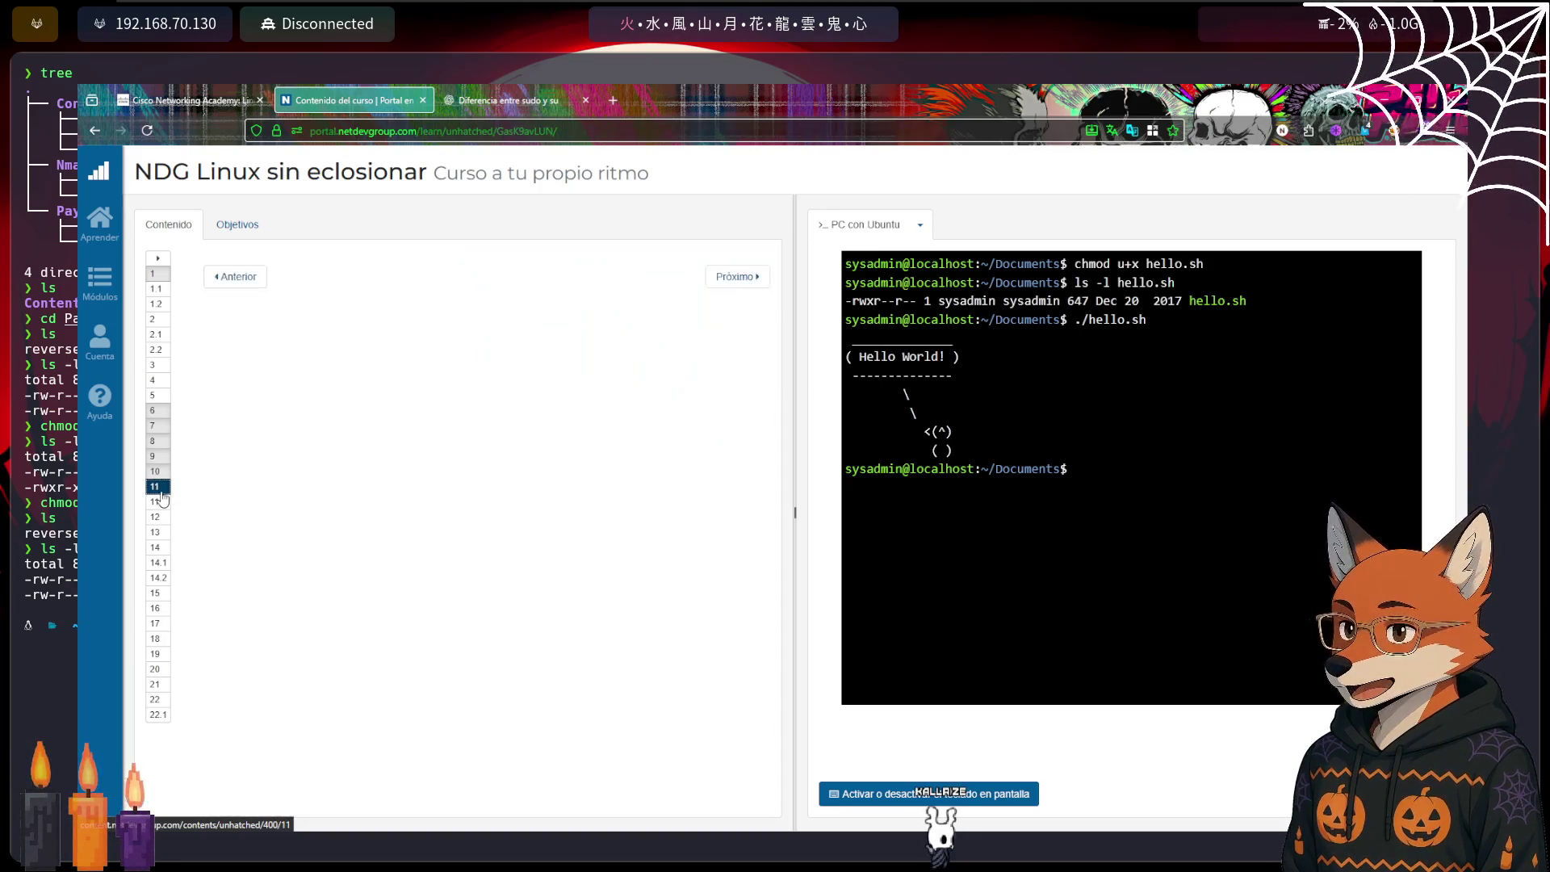
pyautogui.click(158, 503)
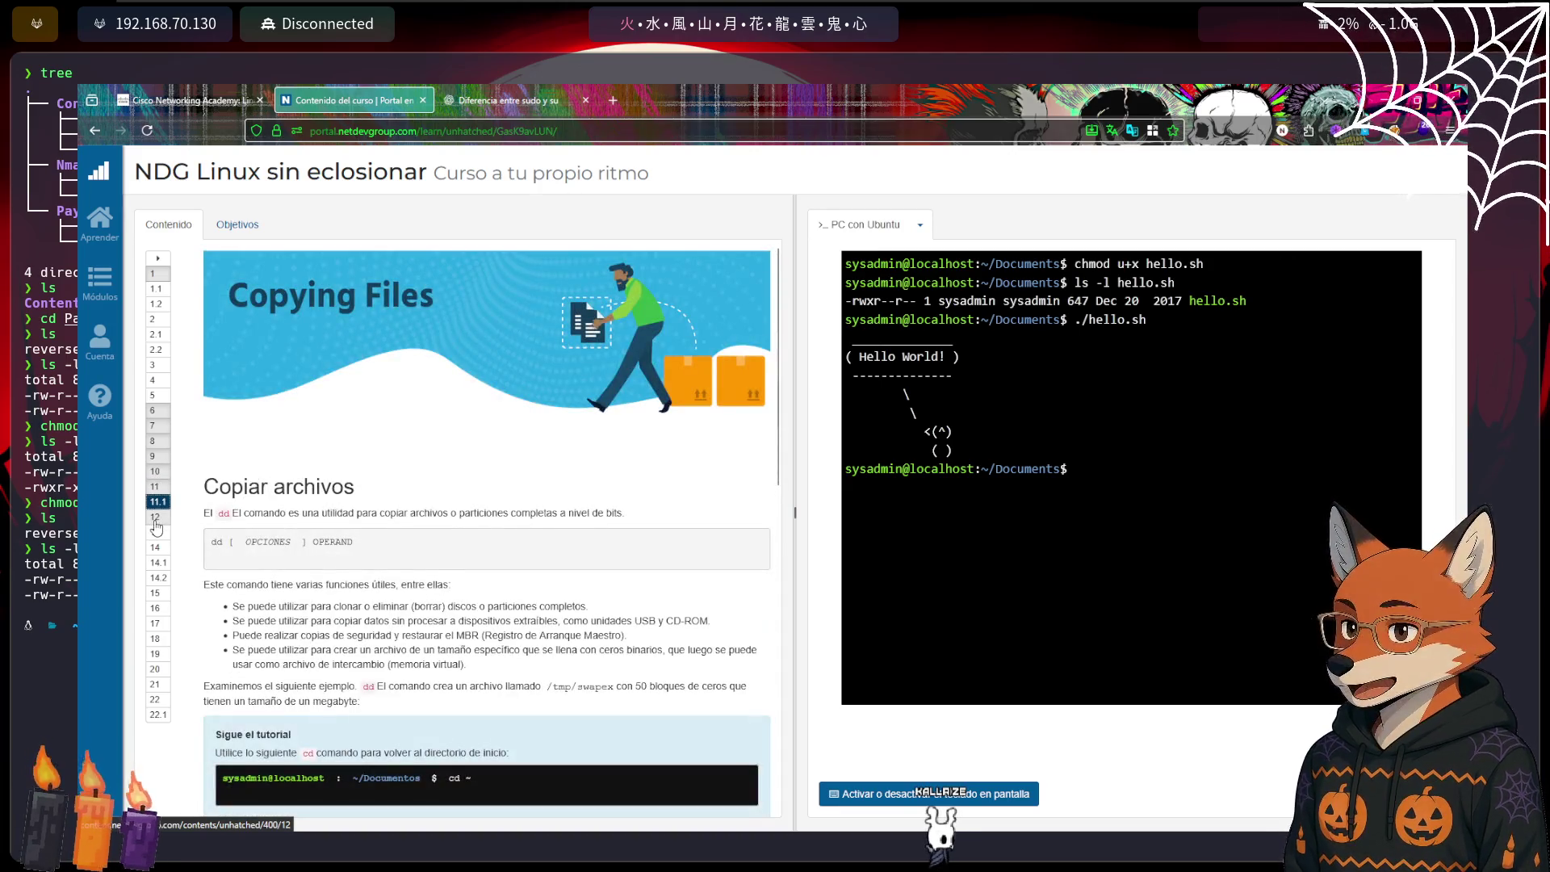
pyautogui.click(156, 519)
pyautogui.click(159, 532)
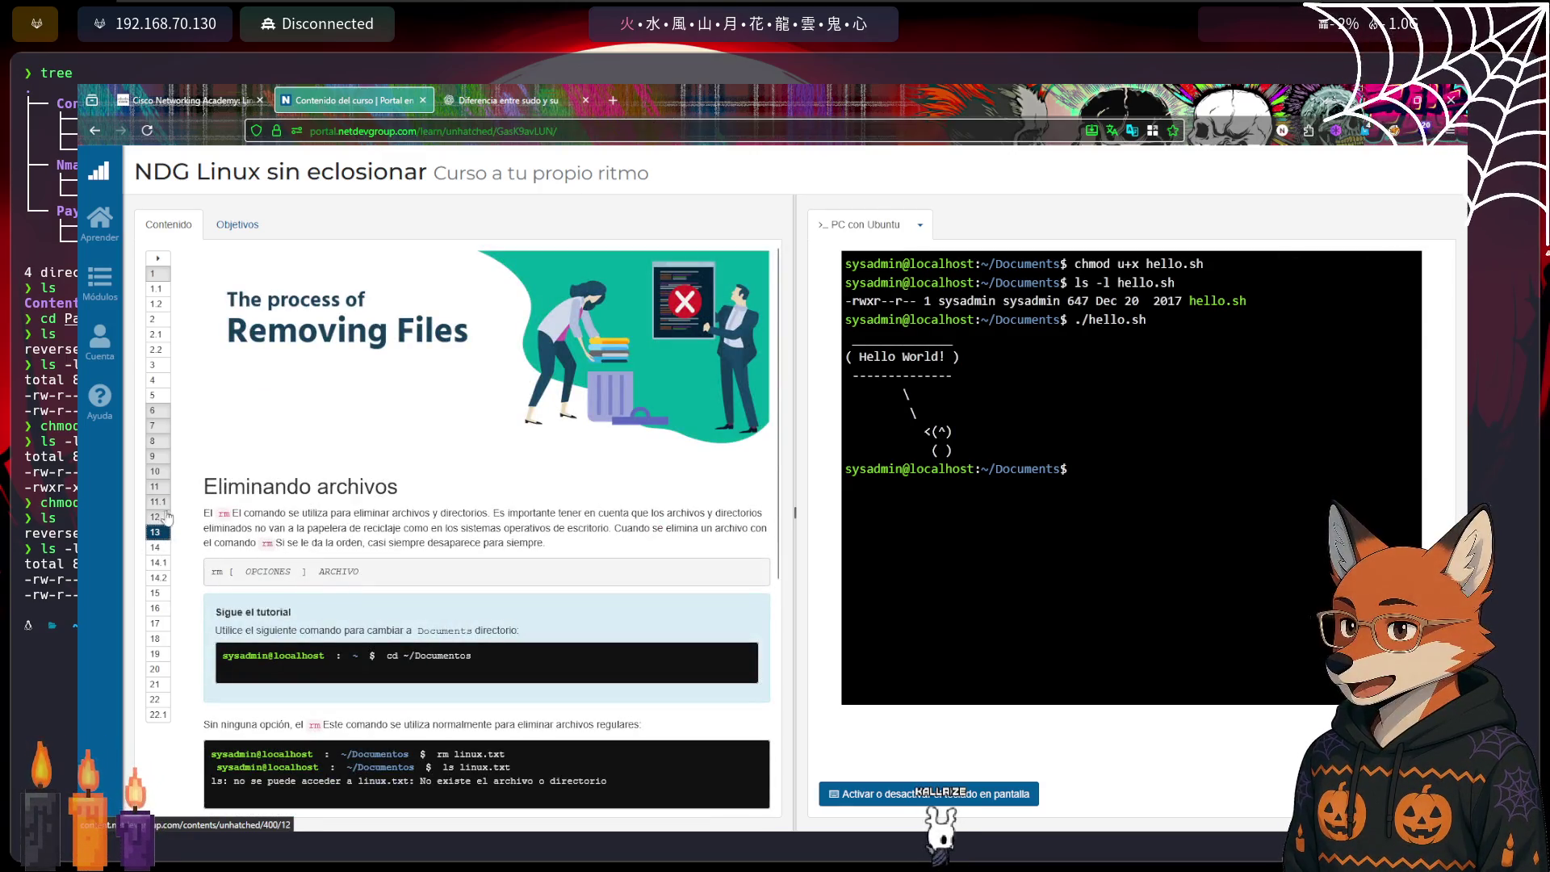
pyautogui.click(156, 475)
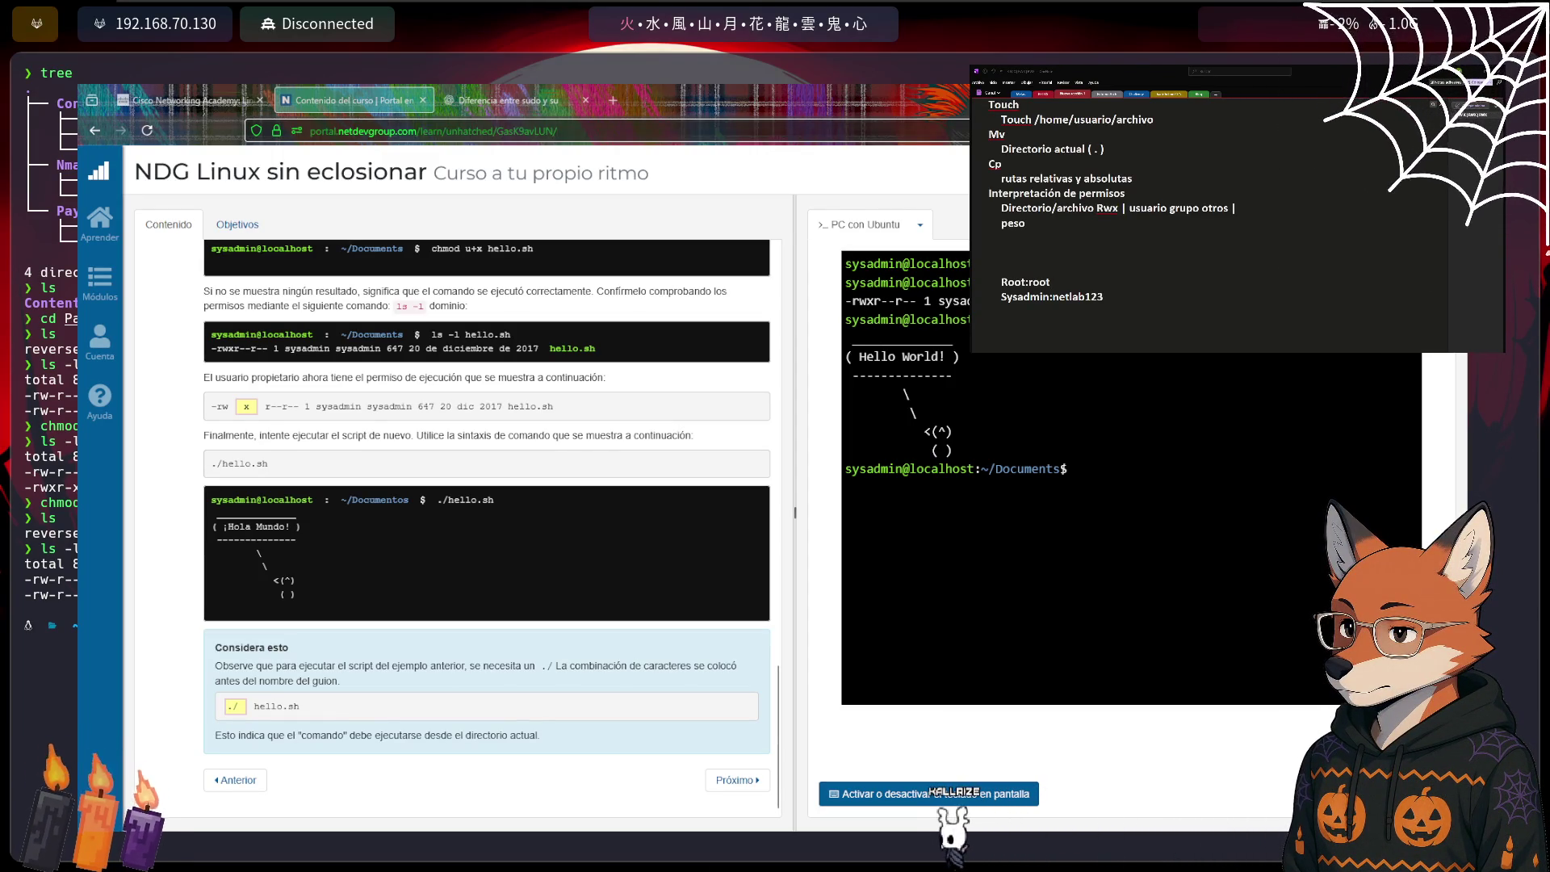
# Maximize the OneNote notes and look over the R W X heading and 128-to-0 number row
pyautogui.press('super+Up')
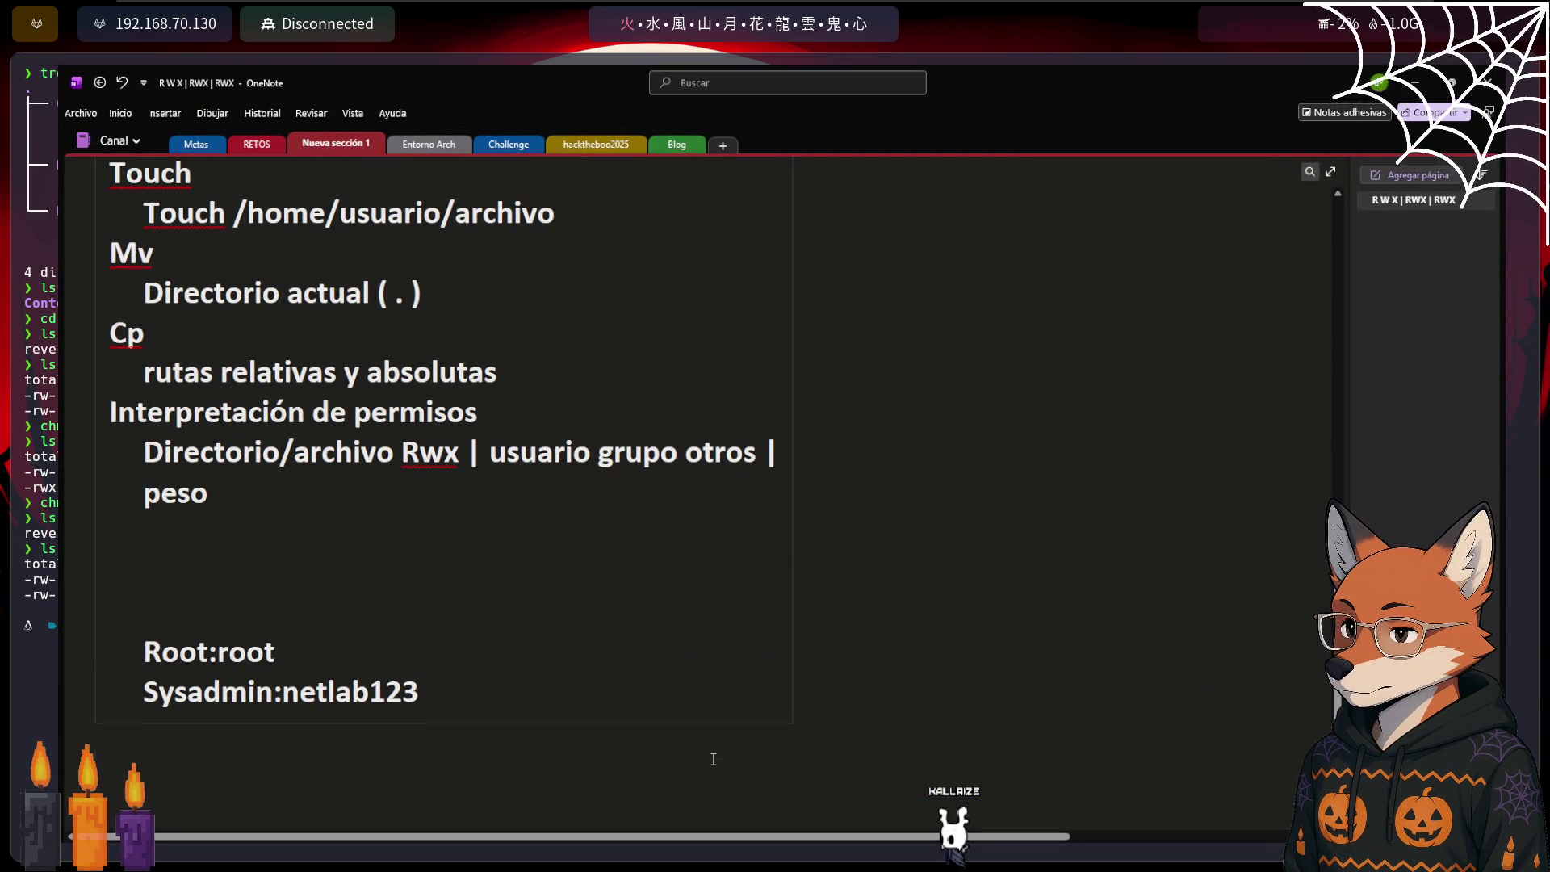
pyautogui.scroll(10, 713, 759)
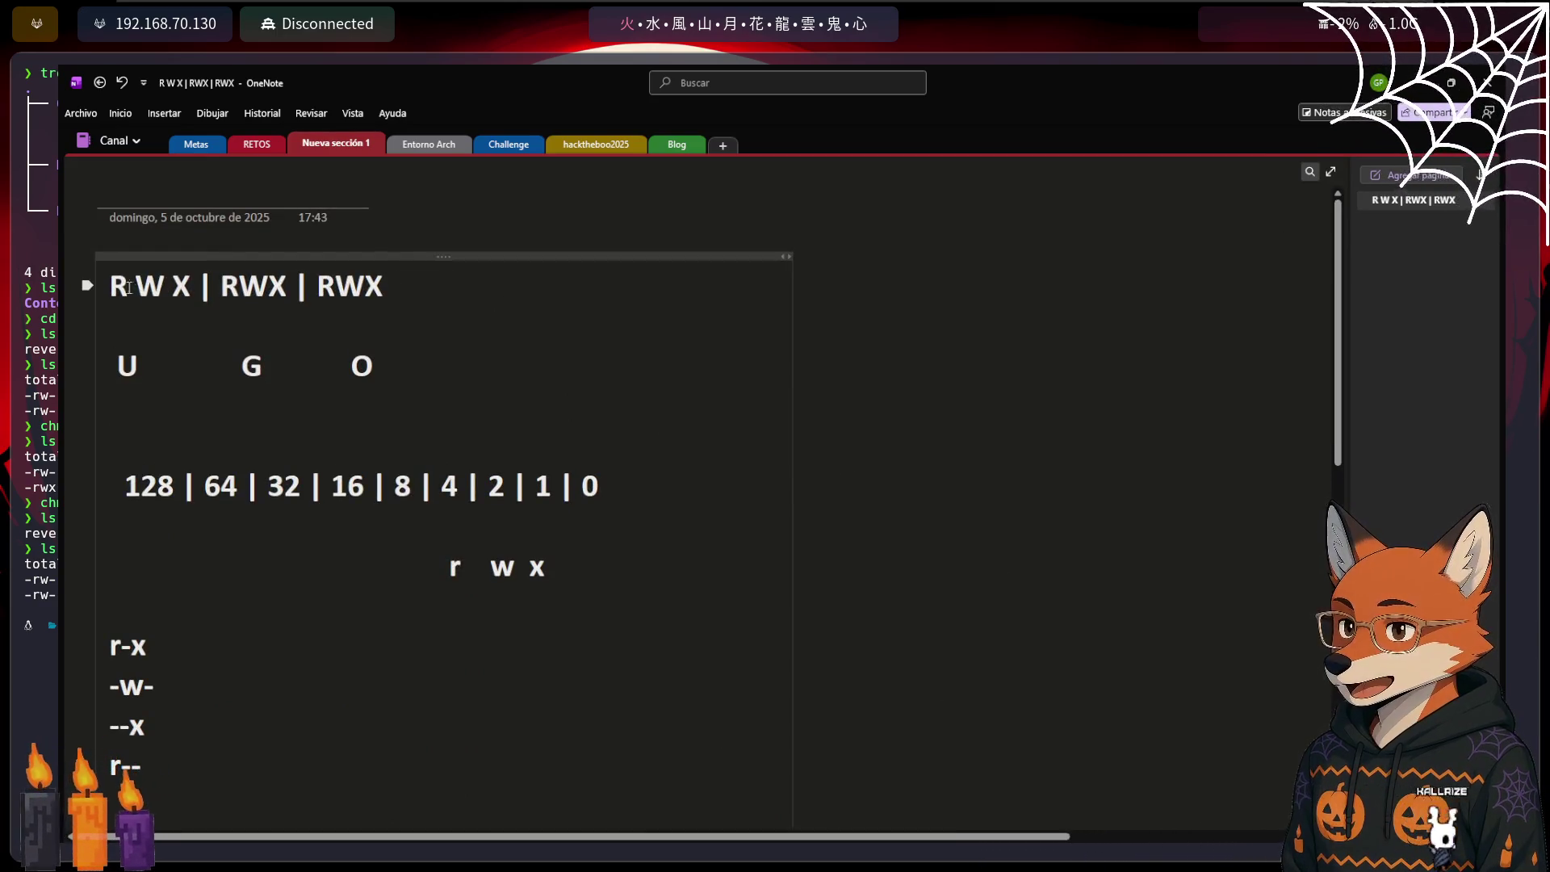
pyautogui.moveTo(113, 286); pyautogui.dragTo(184, 286)
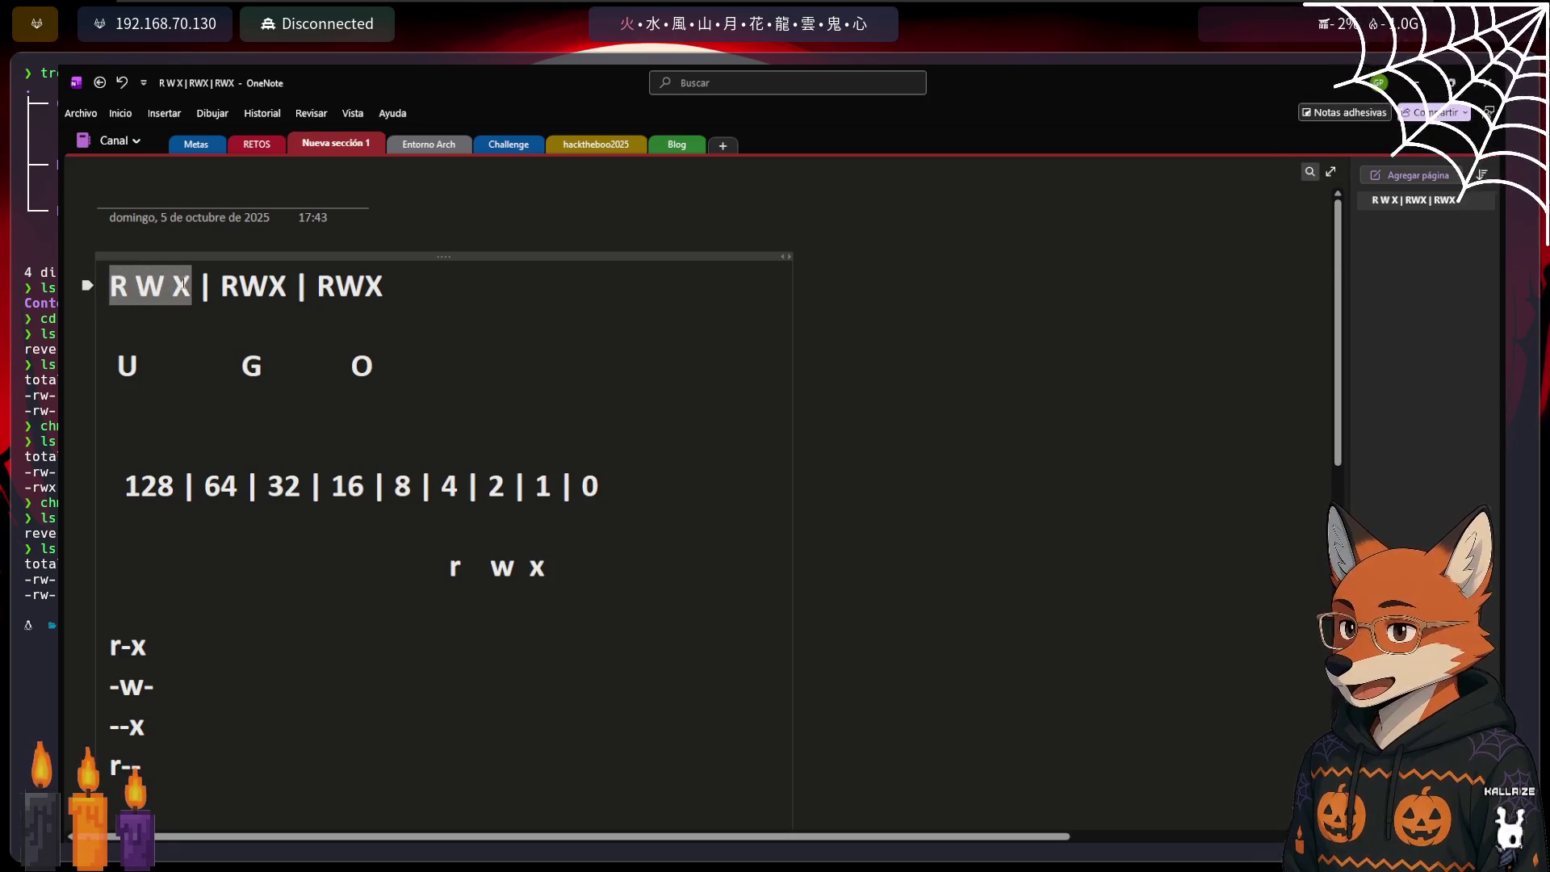
pyautogui.click(120, 289)
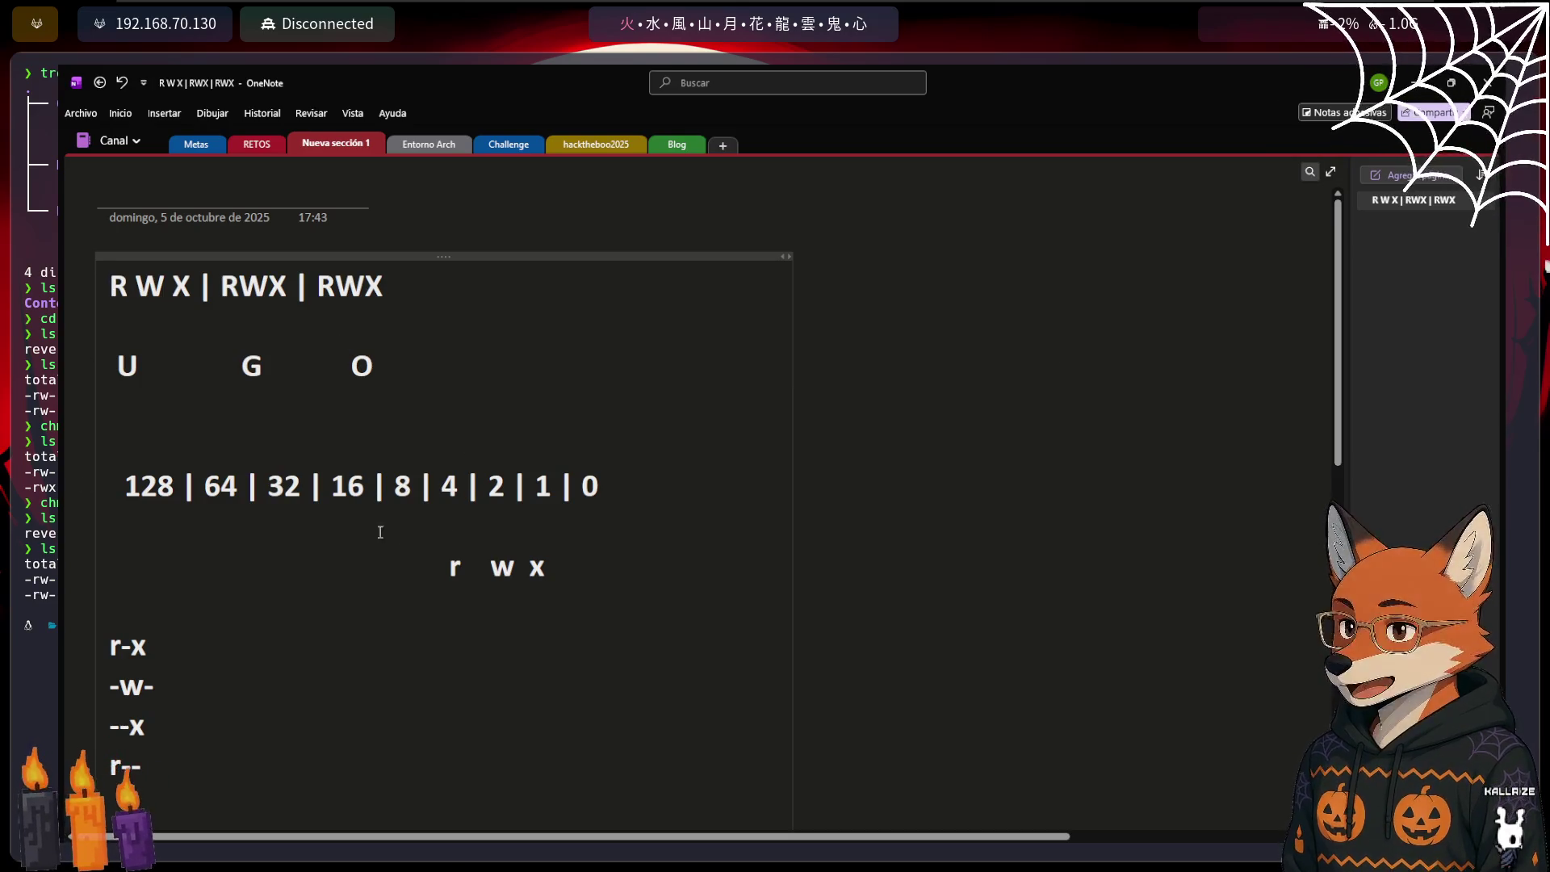
pyautogui.scroll(-3, 235, 499)
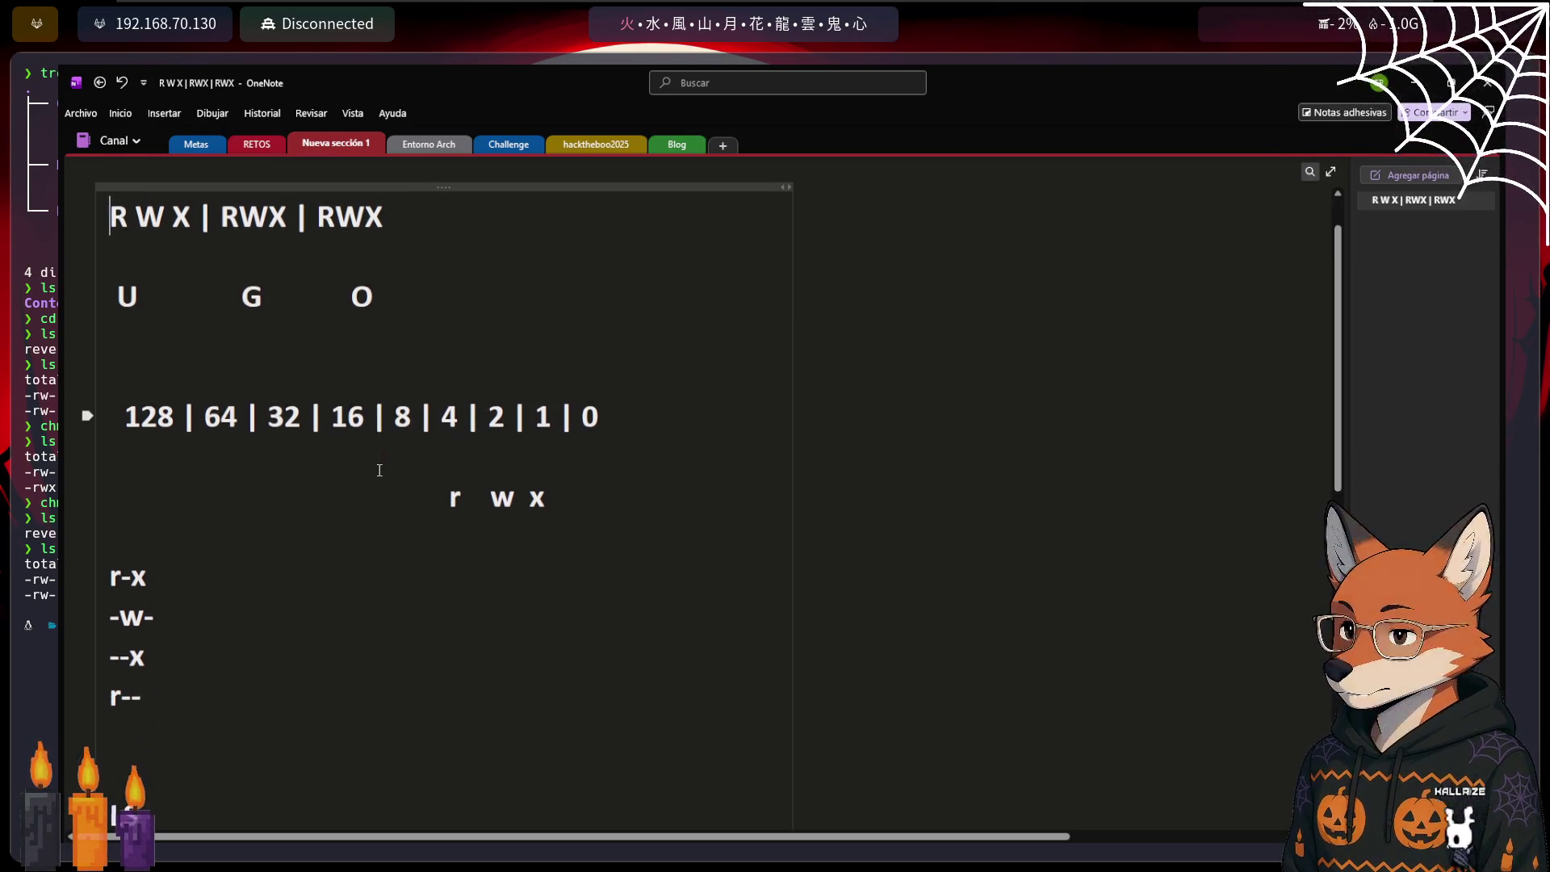
pyautogui.click(143, 362)
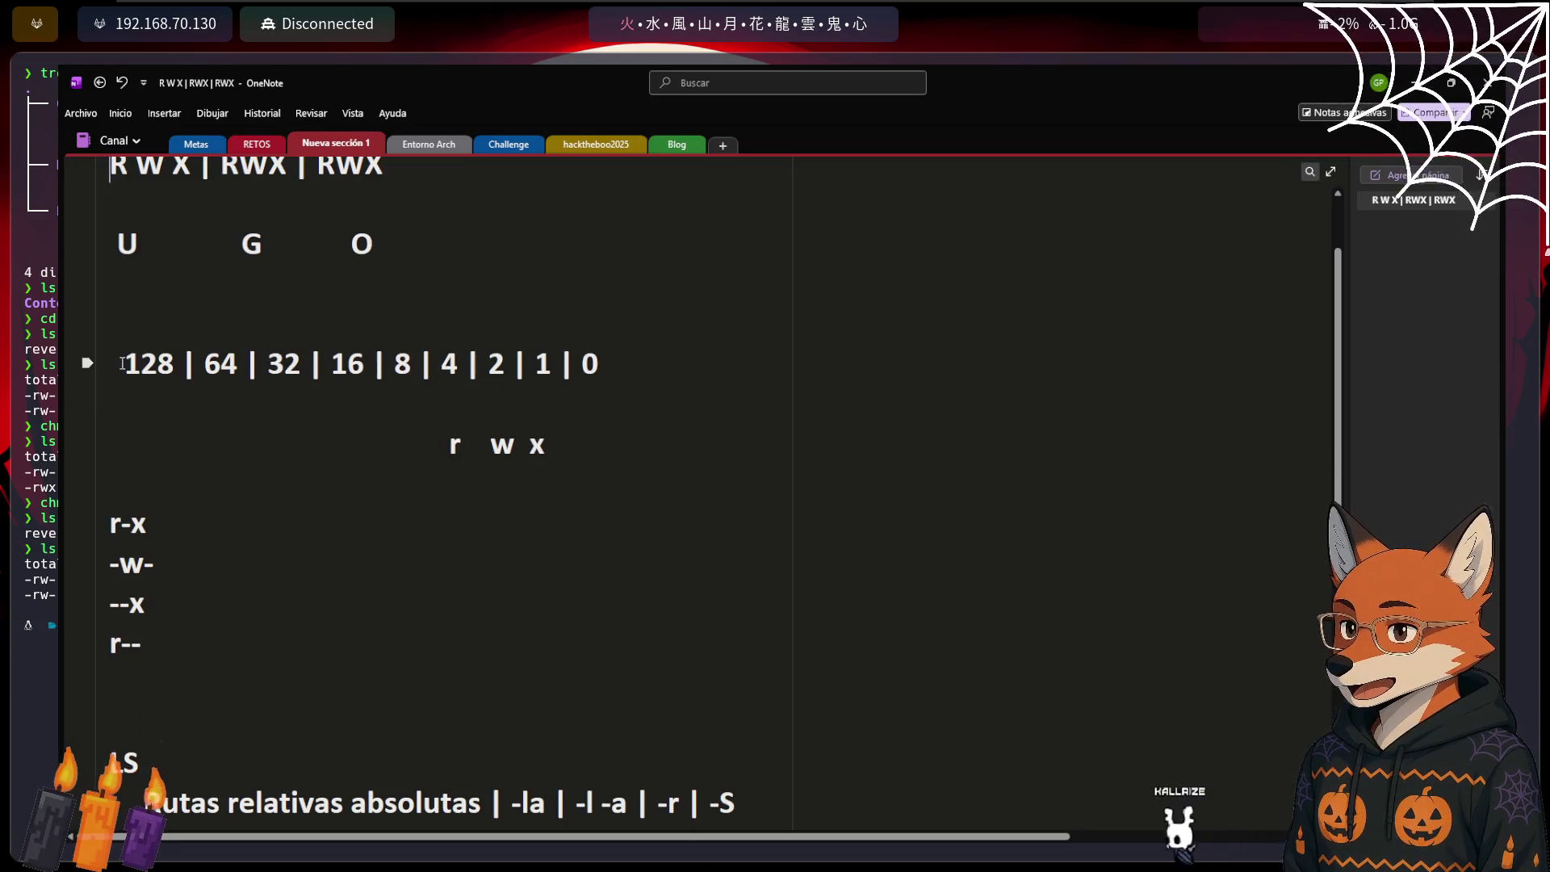
pyautogui.moveTo(143, 361); pyautogui.dragTo(600, 363)
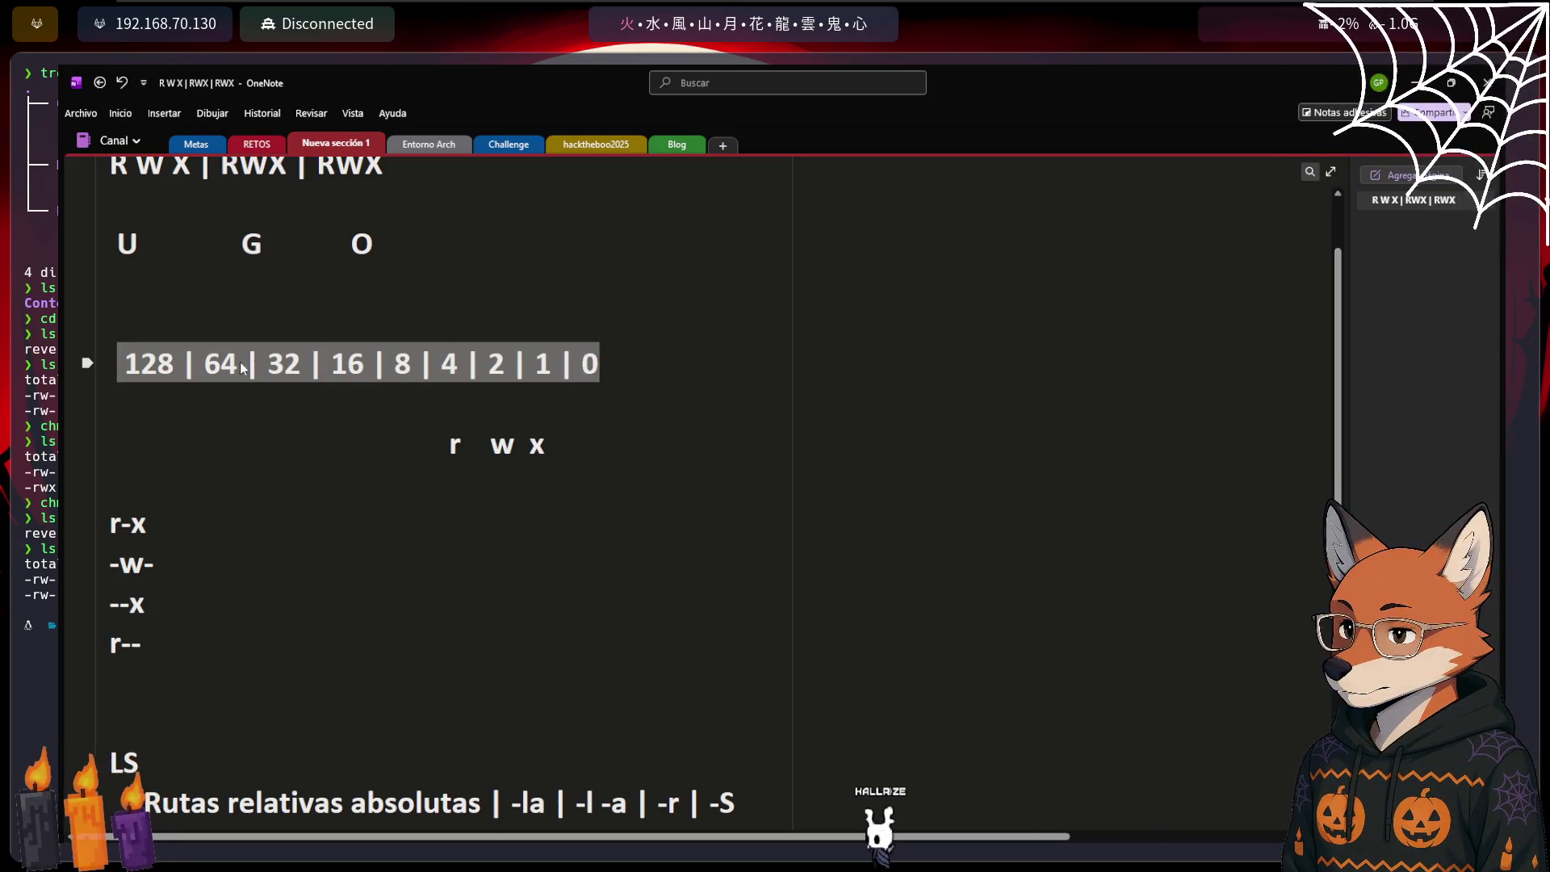
pyautogui.click(587, 371)
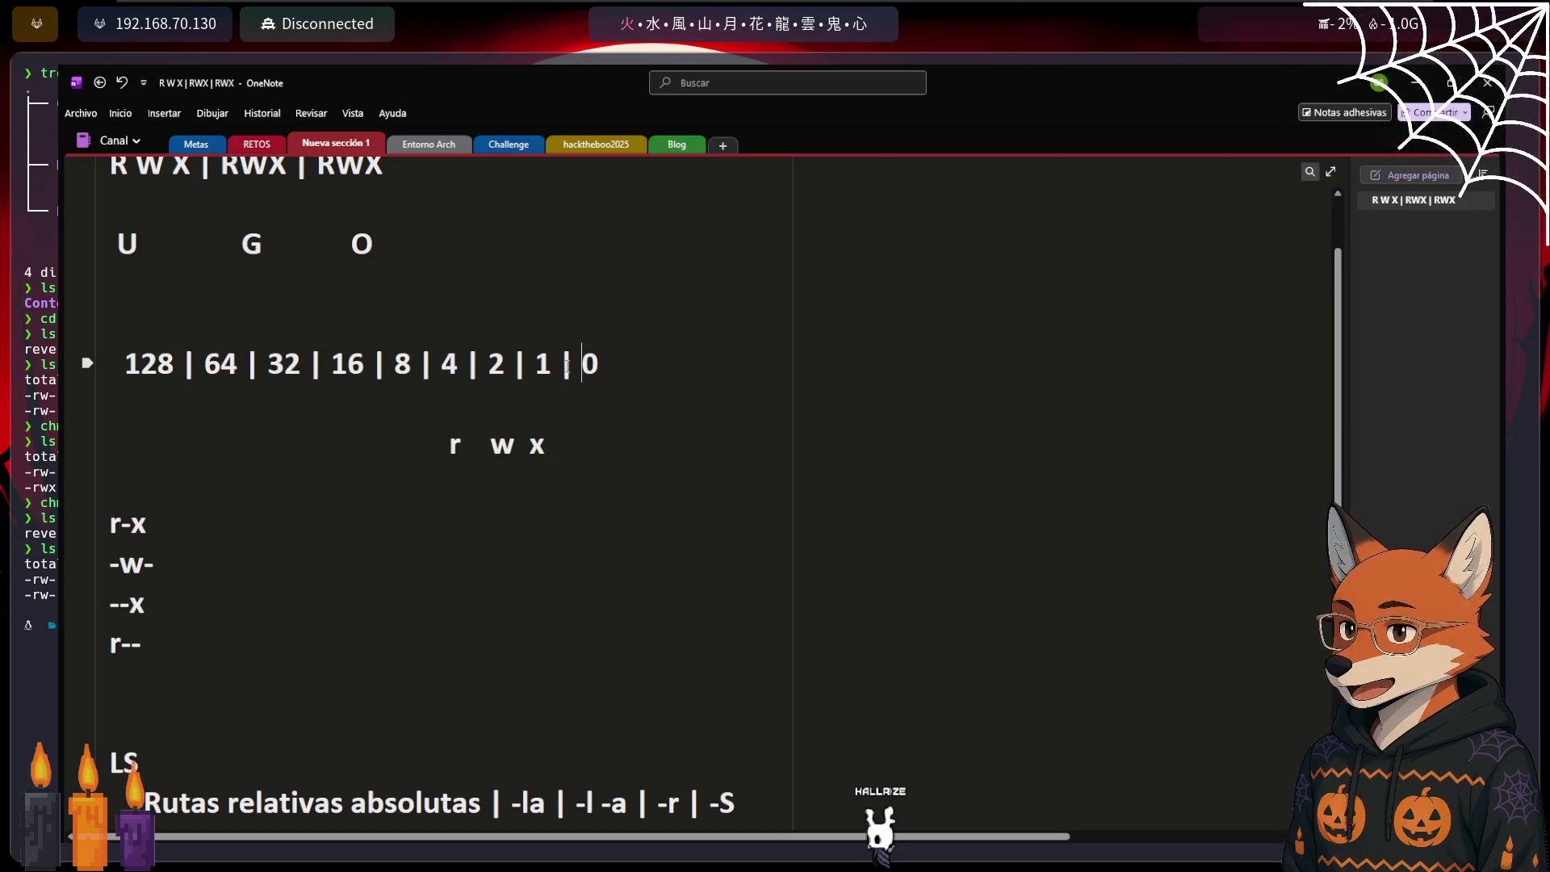
# Copy '4 | 2 | 1 | 0' onto a new line above the r w x line
pyautogui.click(443, 368)
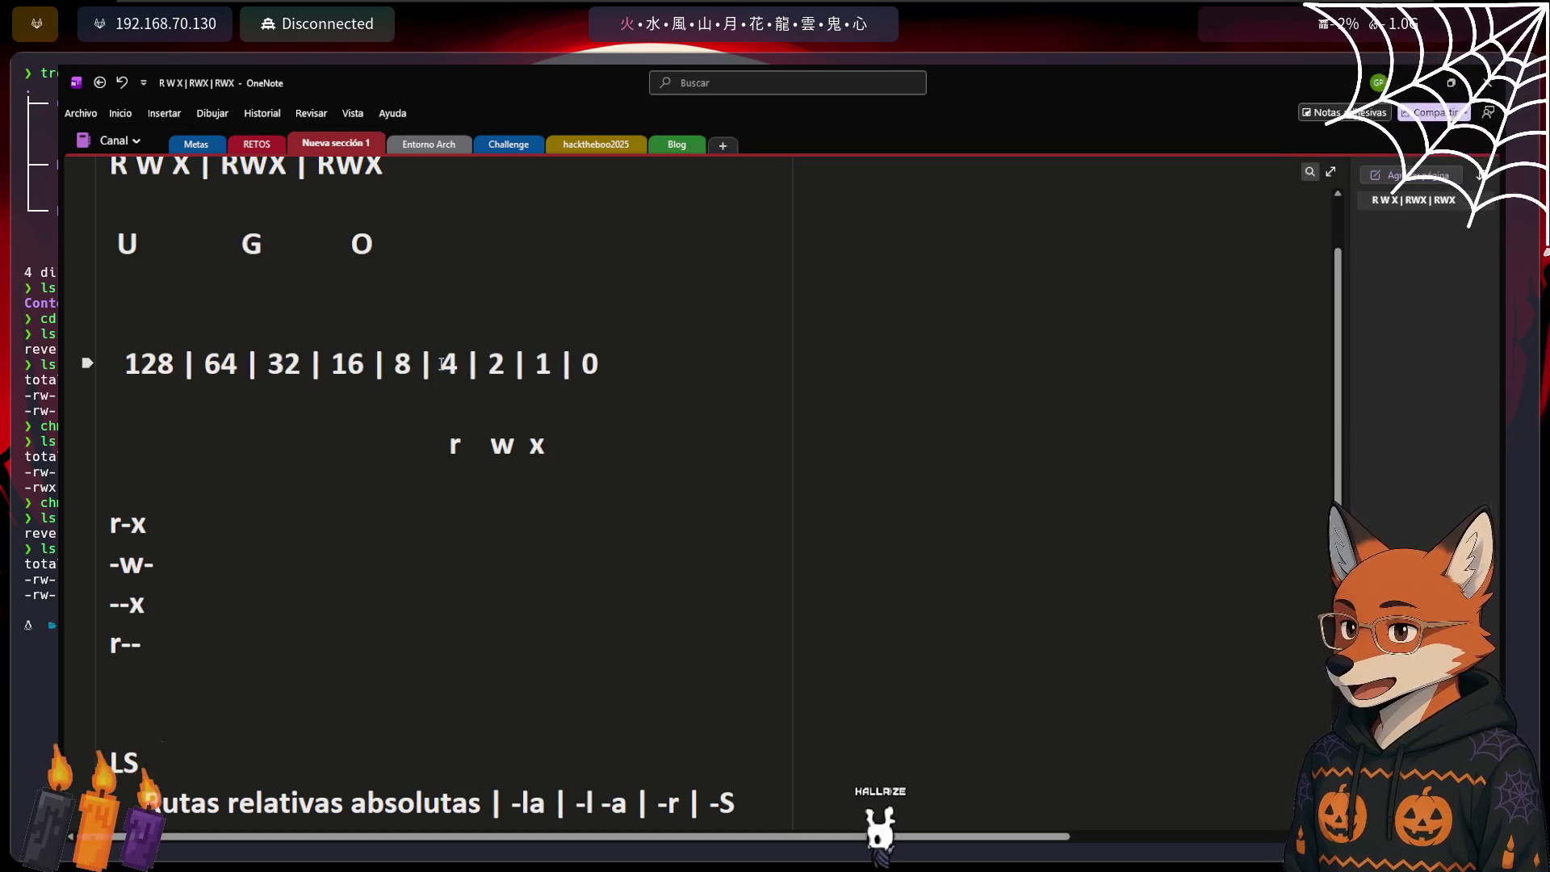
pyautogui.hotkey('shift', 'End')
pyautogui.hotkey('ctrl', 'c')
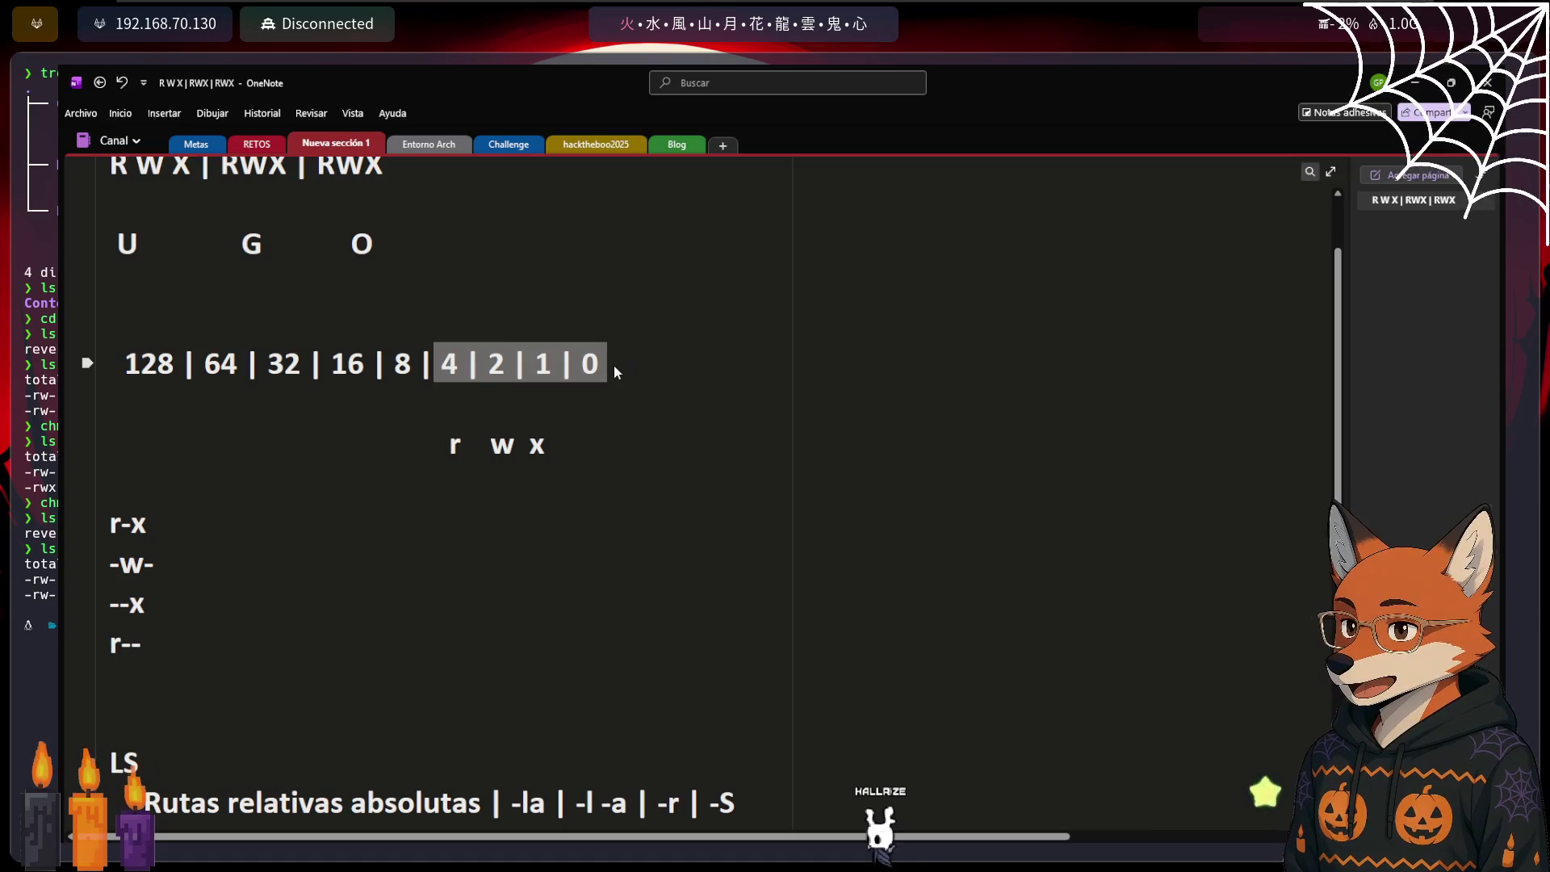
pyautogui.click(190, 418)
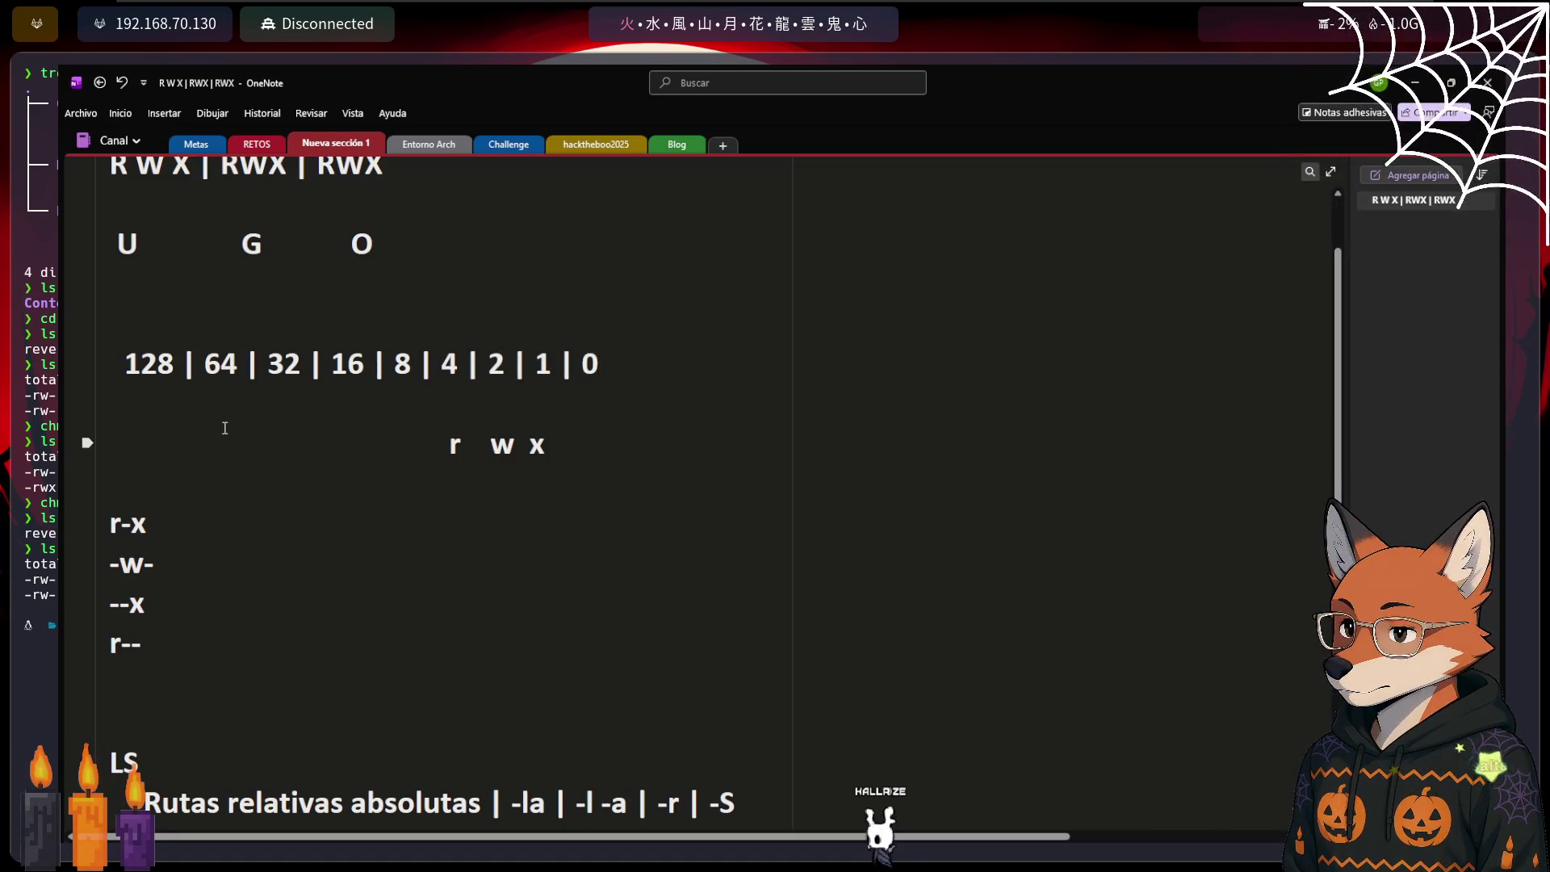
pyautogui.press('Return')
pyautogui.hotkey('ctrl', 'v')
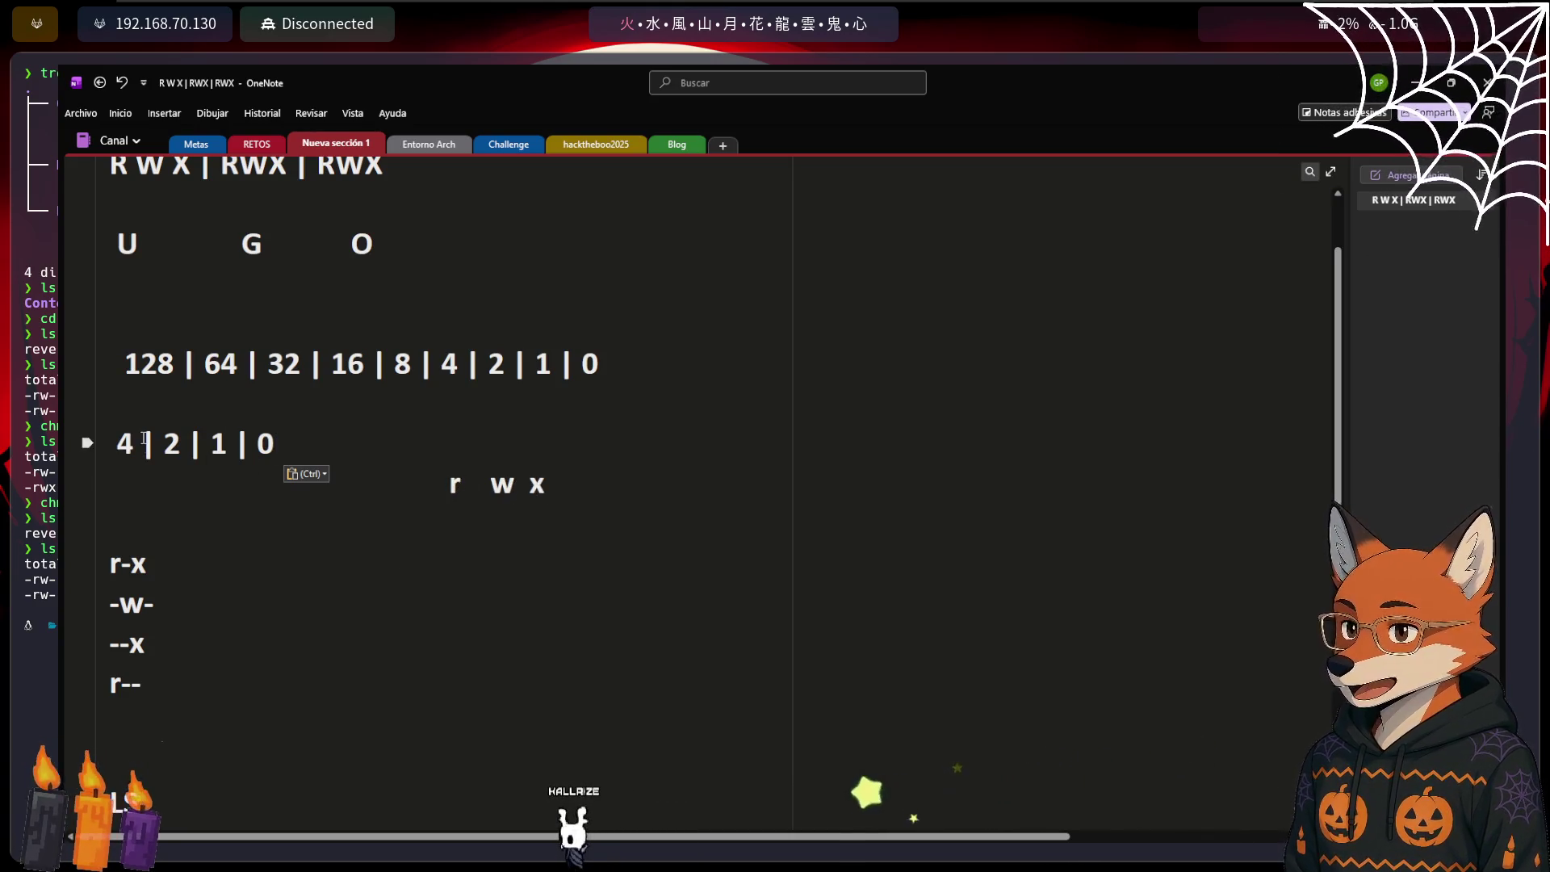
# Rewrite the permission row as 'r | w | x | -', adding a dash for no permission
pyautogui.click(144, 475)
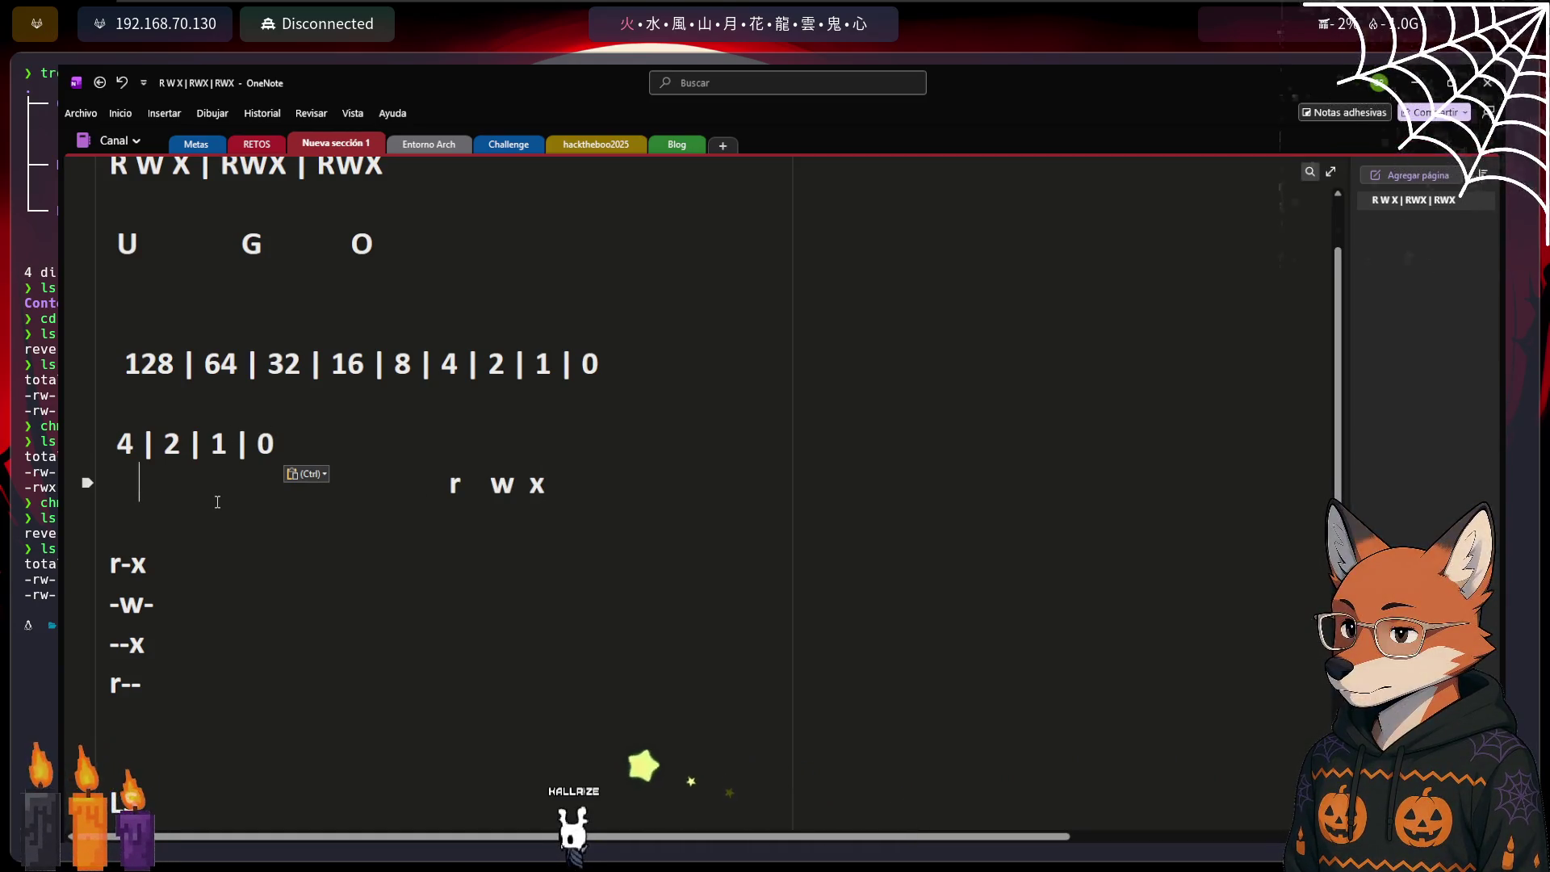
pyautogui.press('BackSpace')
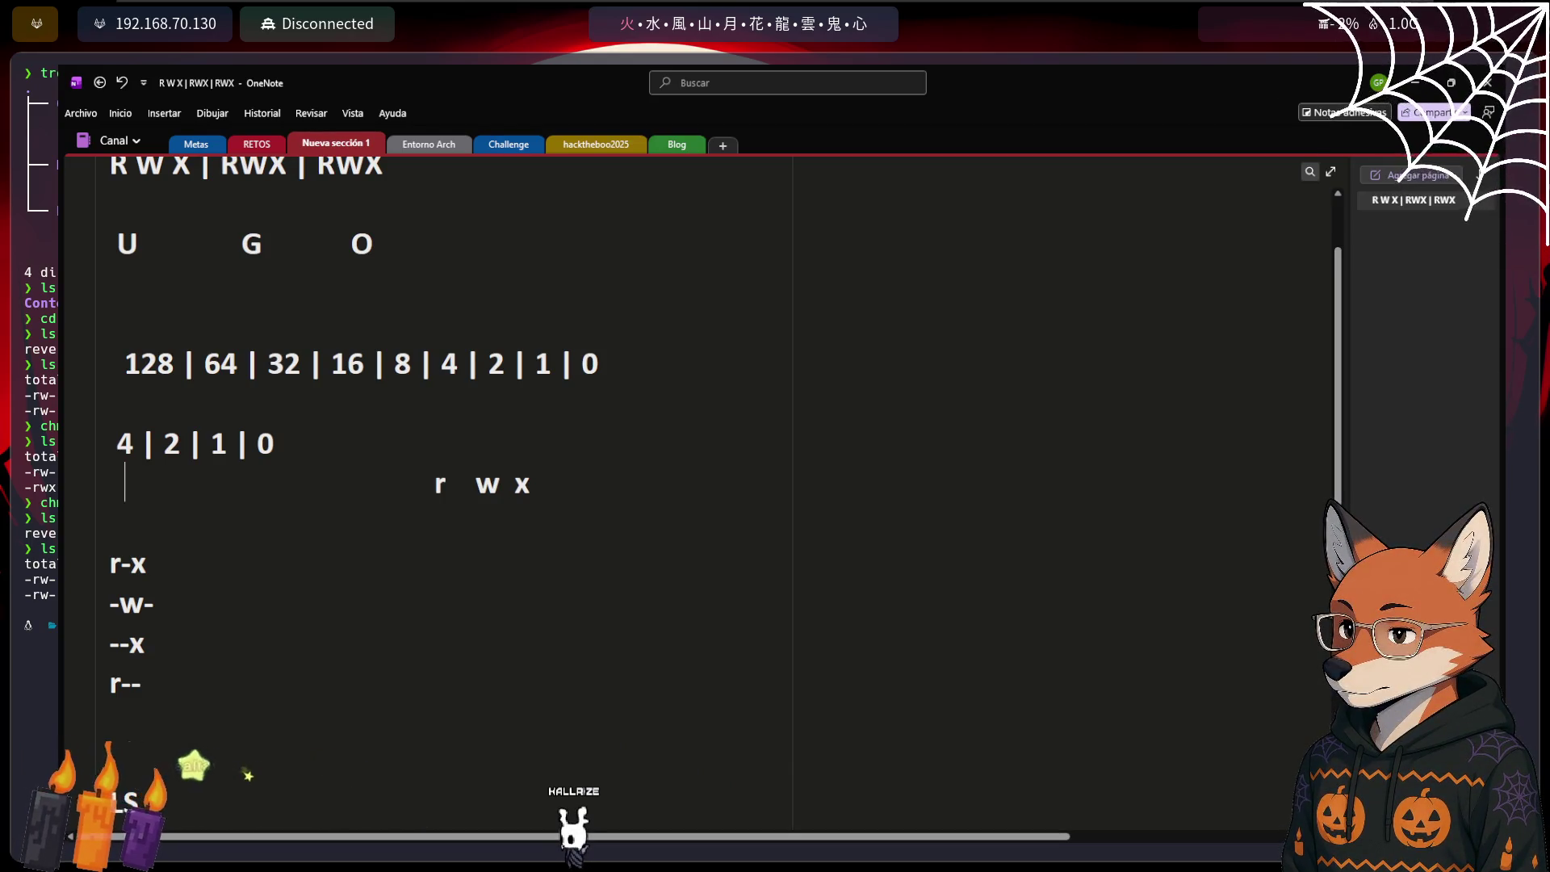
pyautogui.write('r')
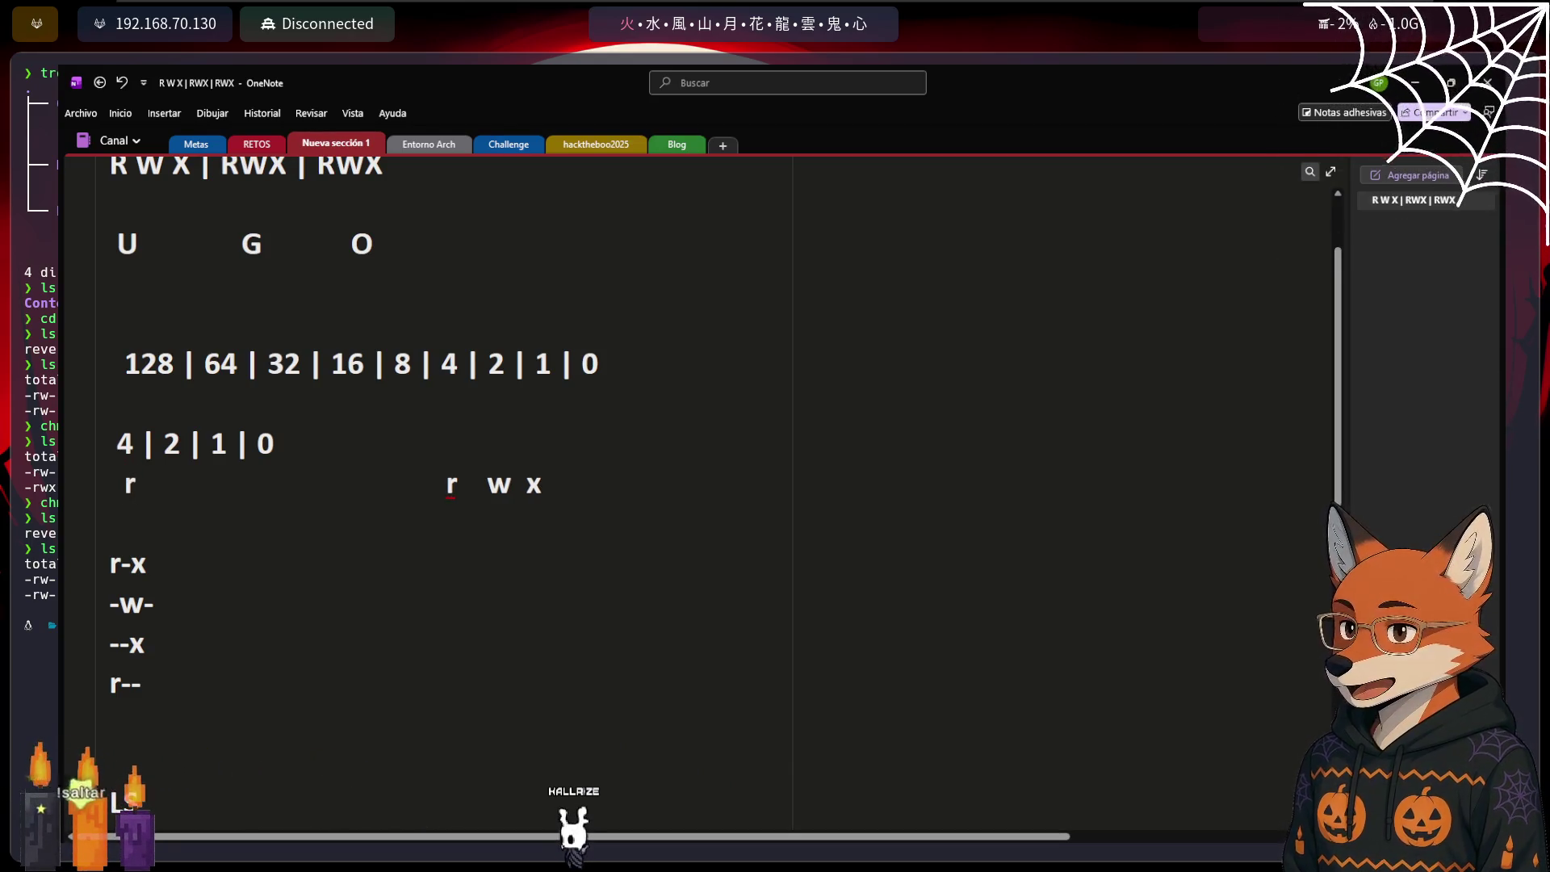
pyautogui.press('BackSpace')
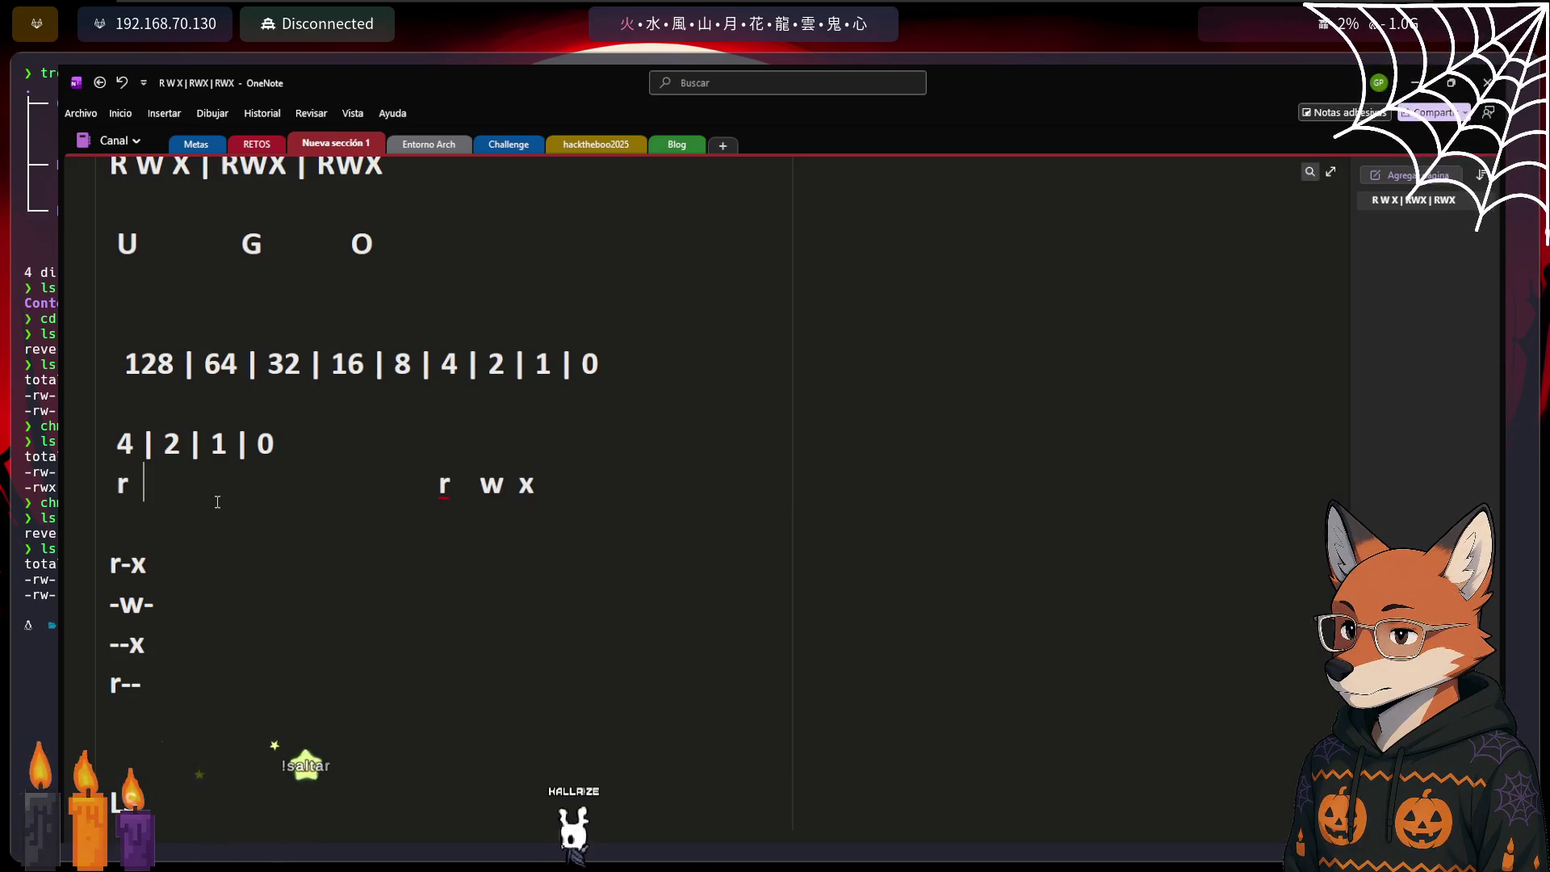
pyautogui.write('|')
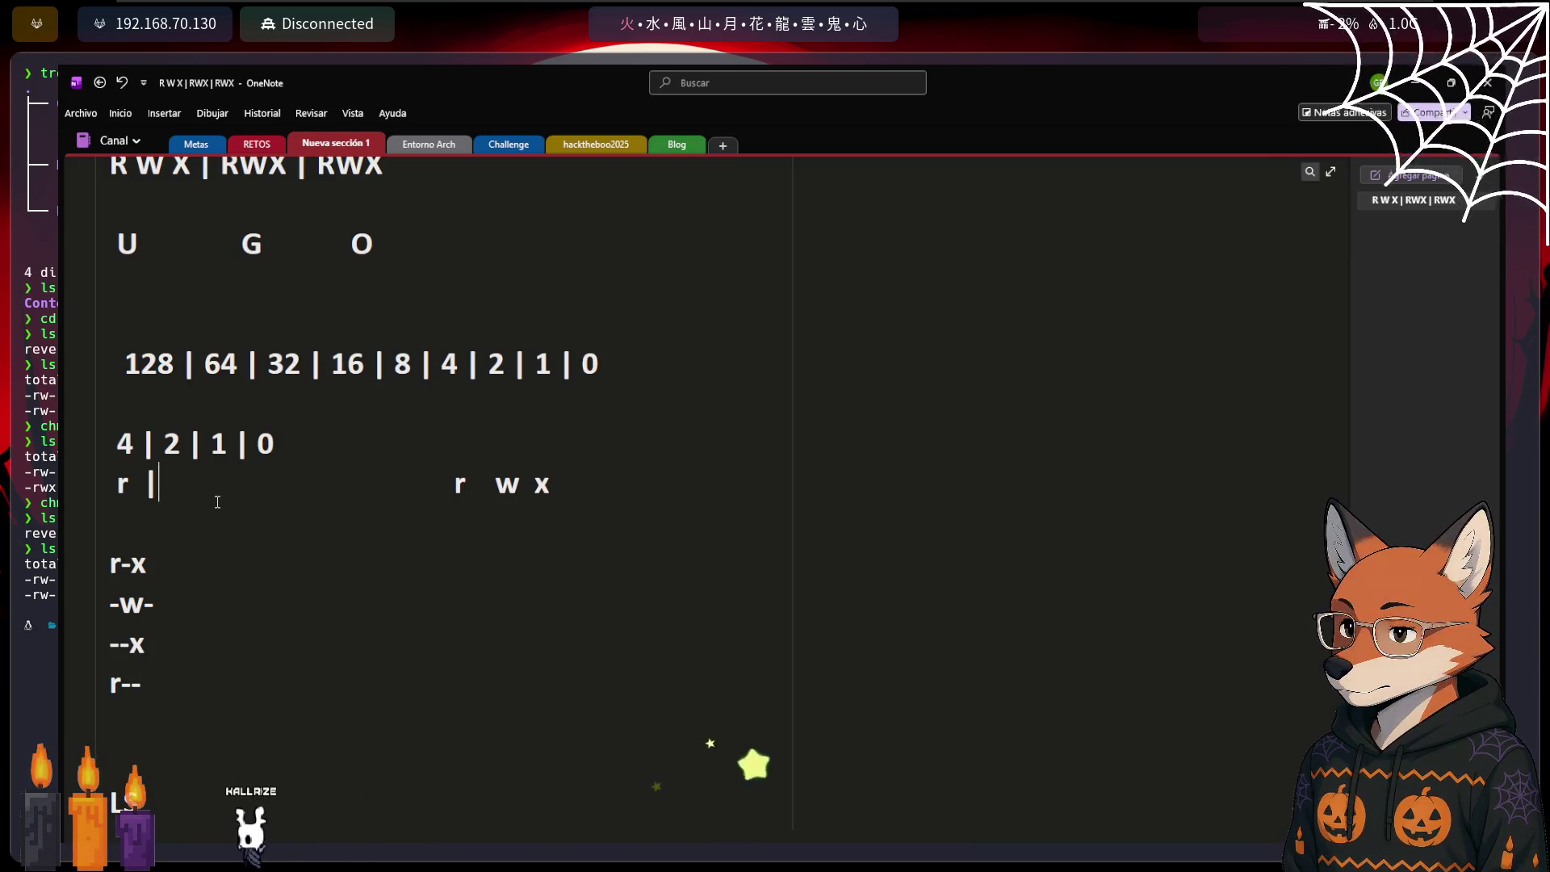
pyautogui.write('  w')
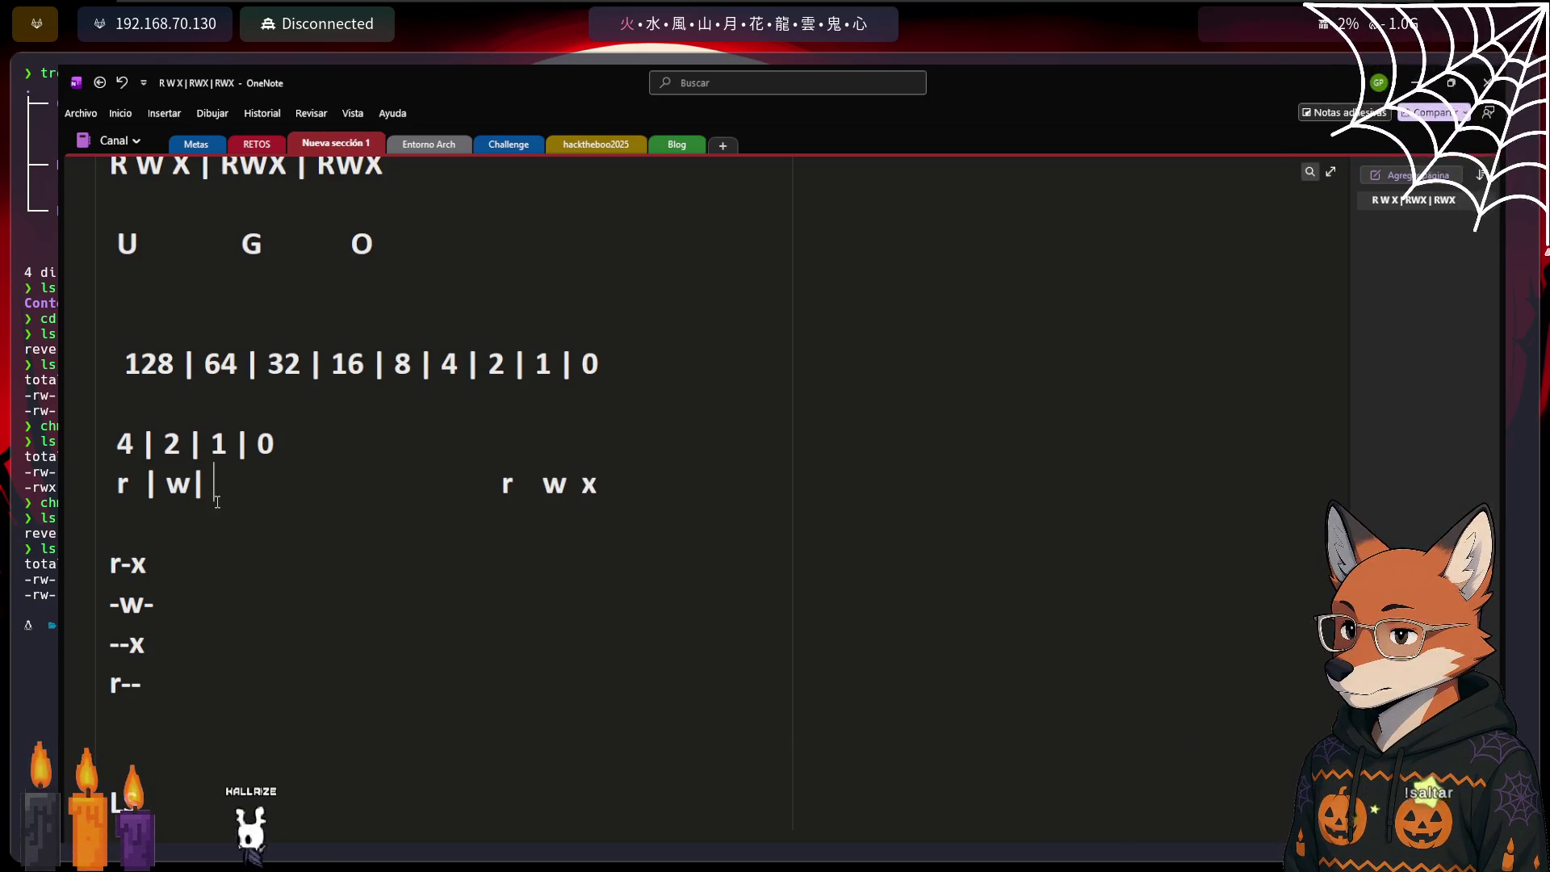
pyautogui.write('x')
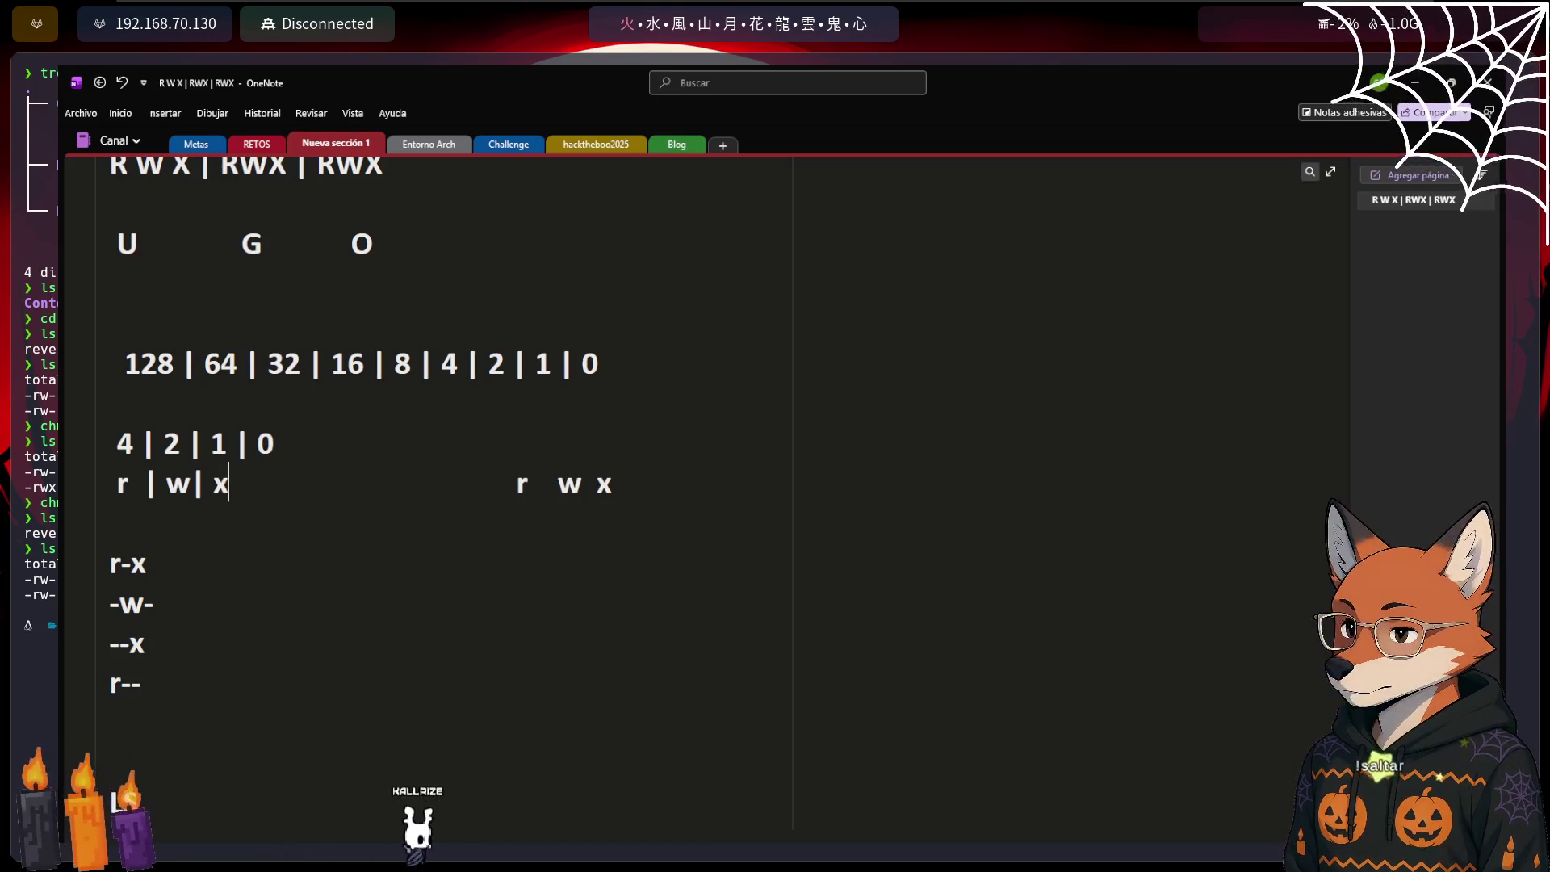
pyautogui.write(' | ')
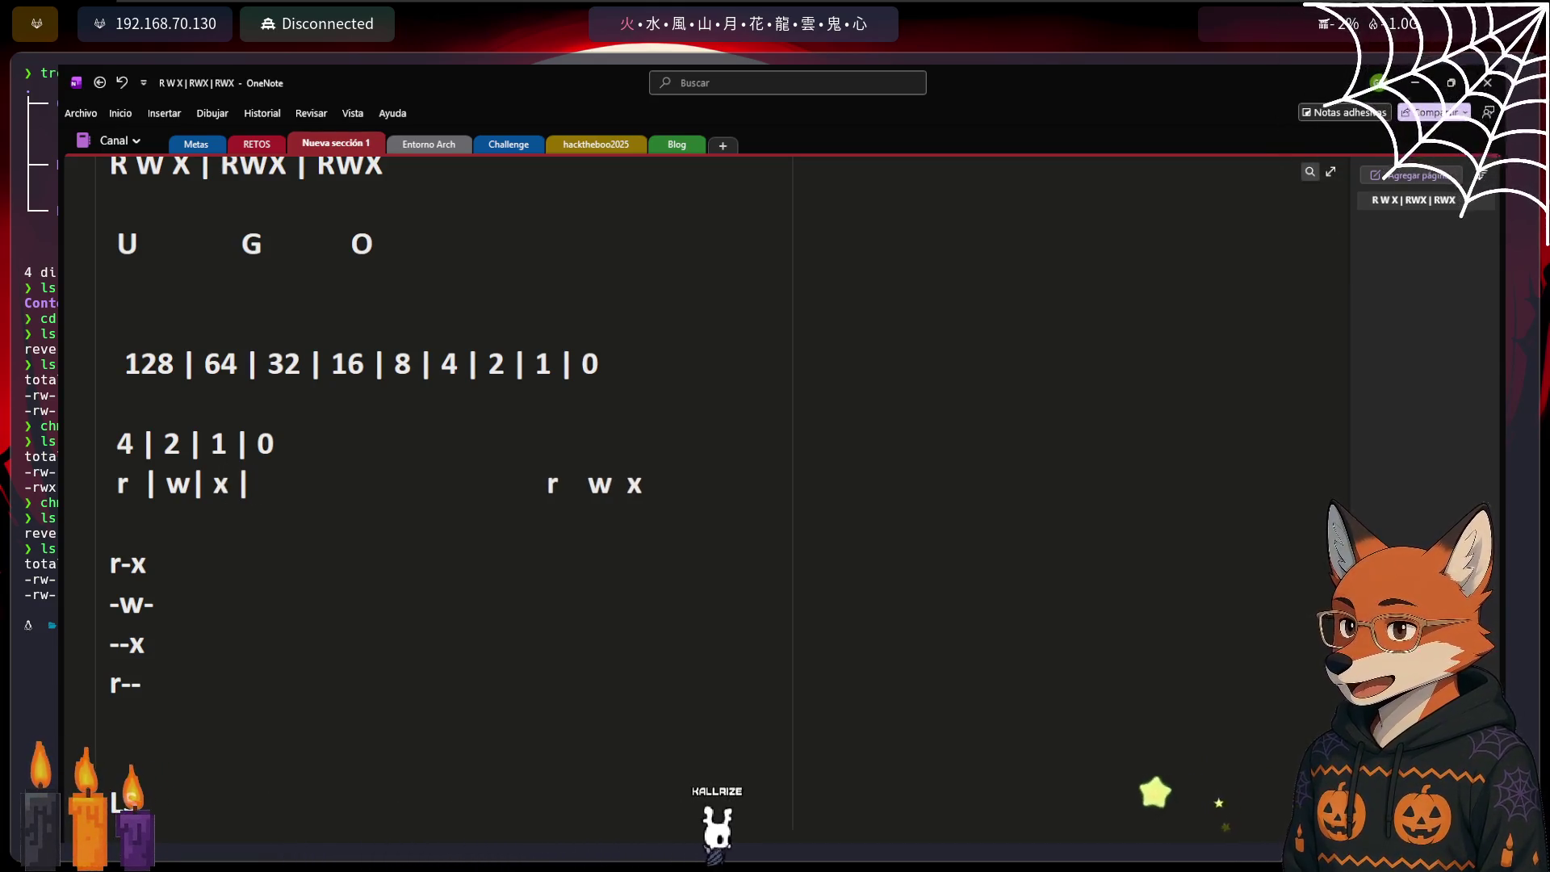
pyautogui.write('-')
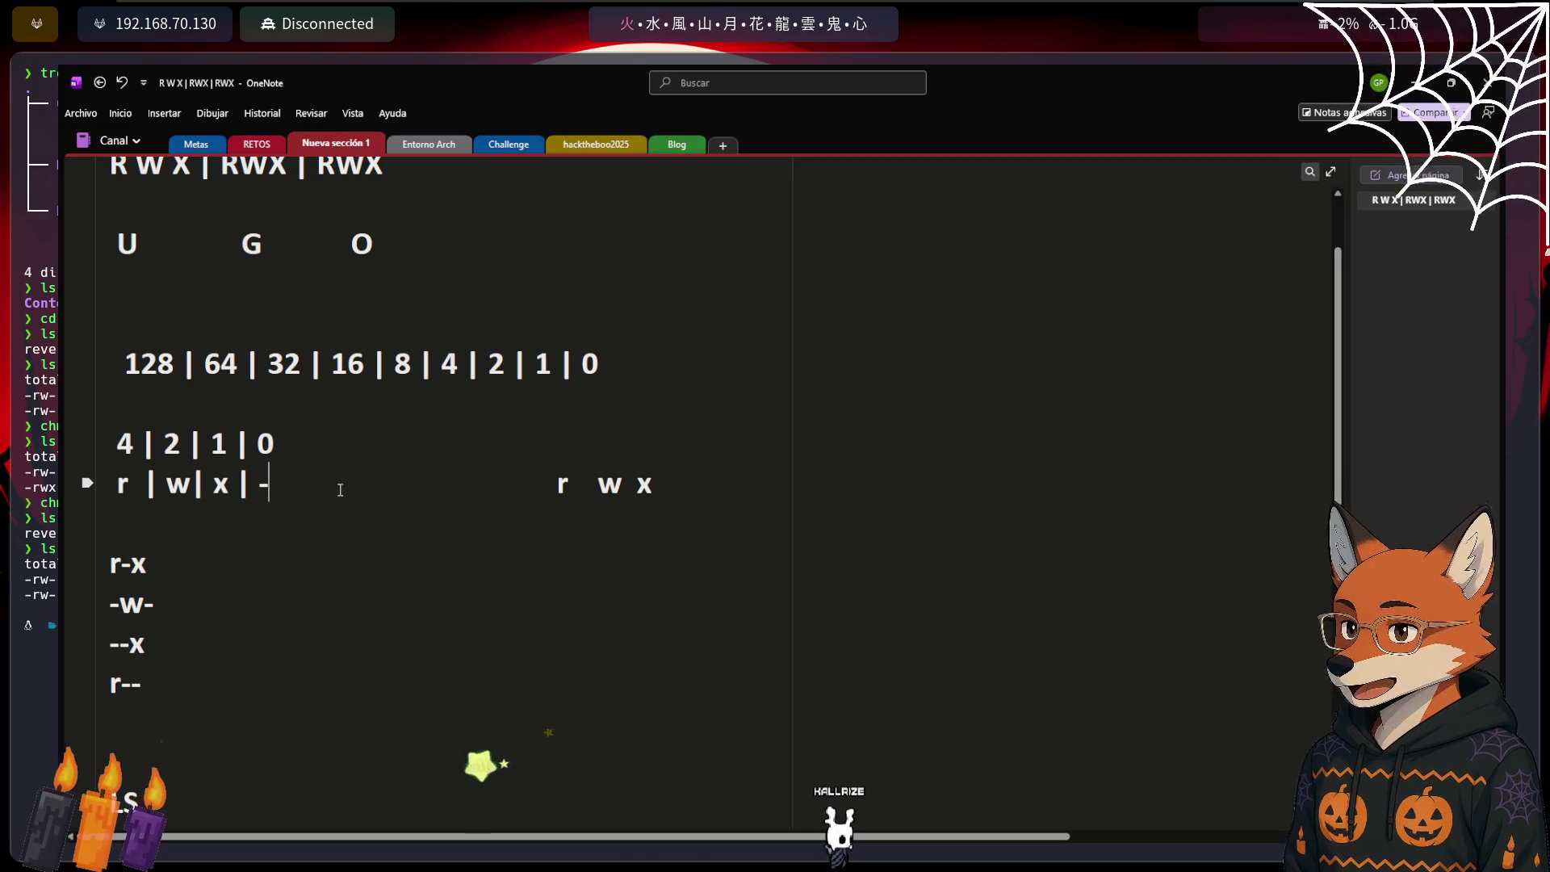
# Leave blank lines below the r-- example and go back to the course
pyautogui.scroll(-3, 226, 626)
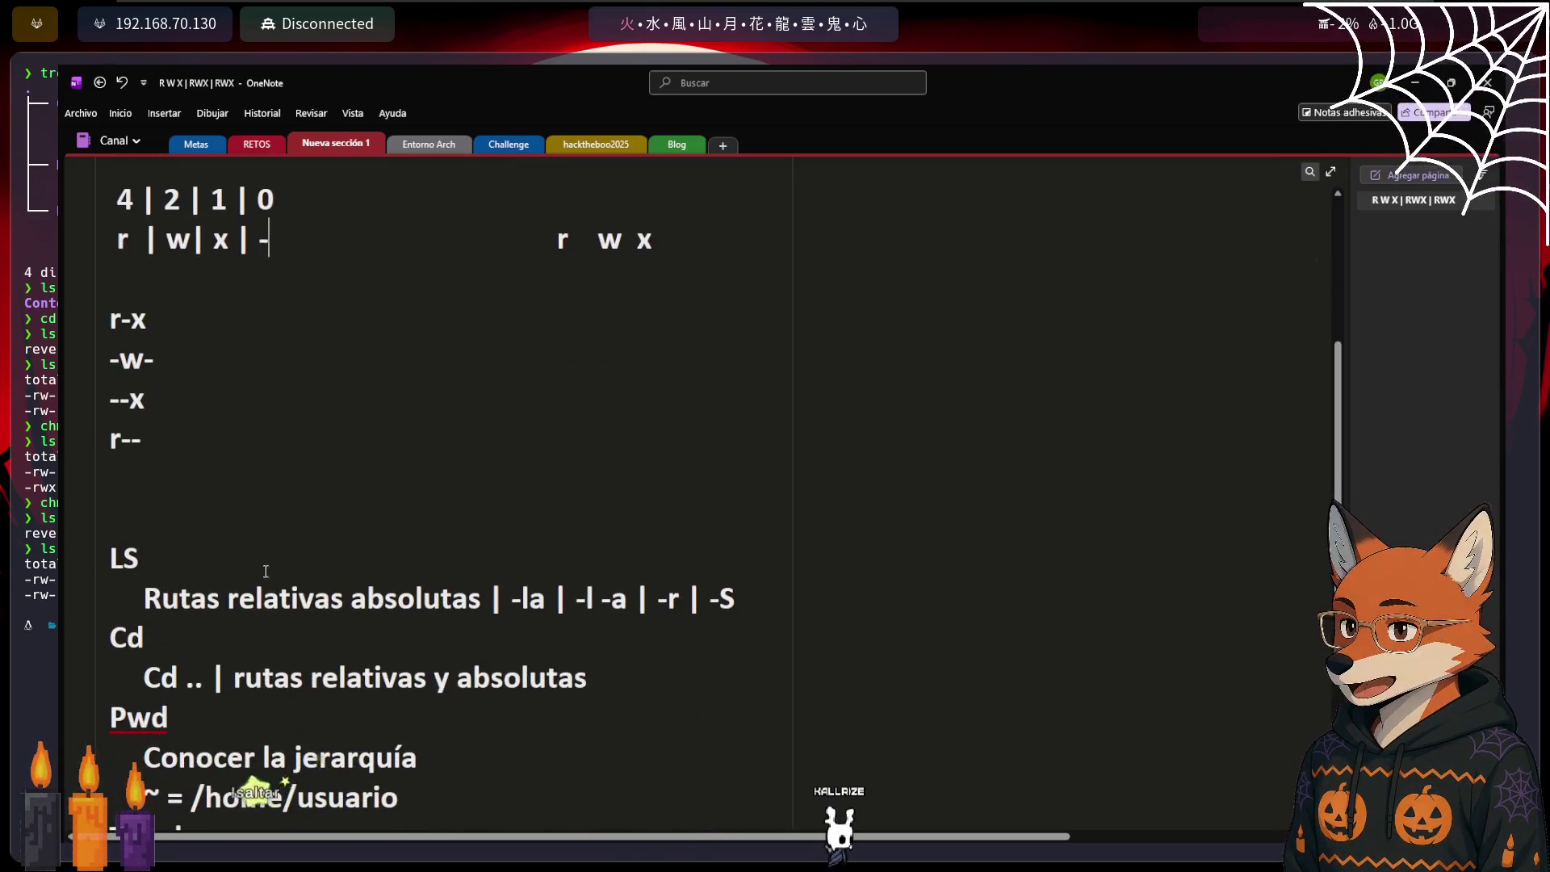
pyautogui.scroll(3, 266, 570)
pyautogui.scroll(-3, 242, 646)
pyautogui.scroll(3, 211, 734)
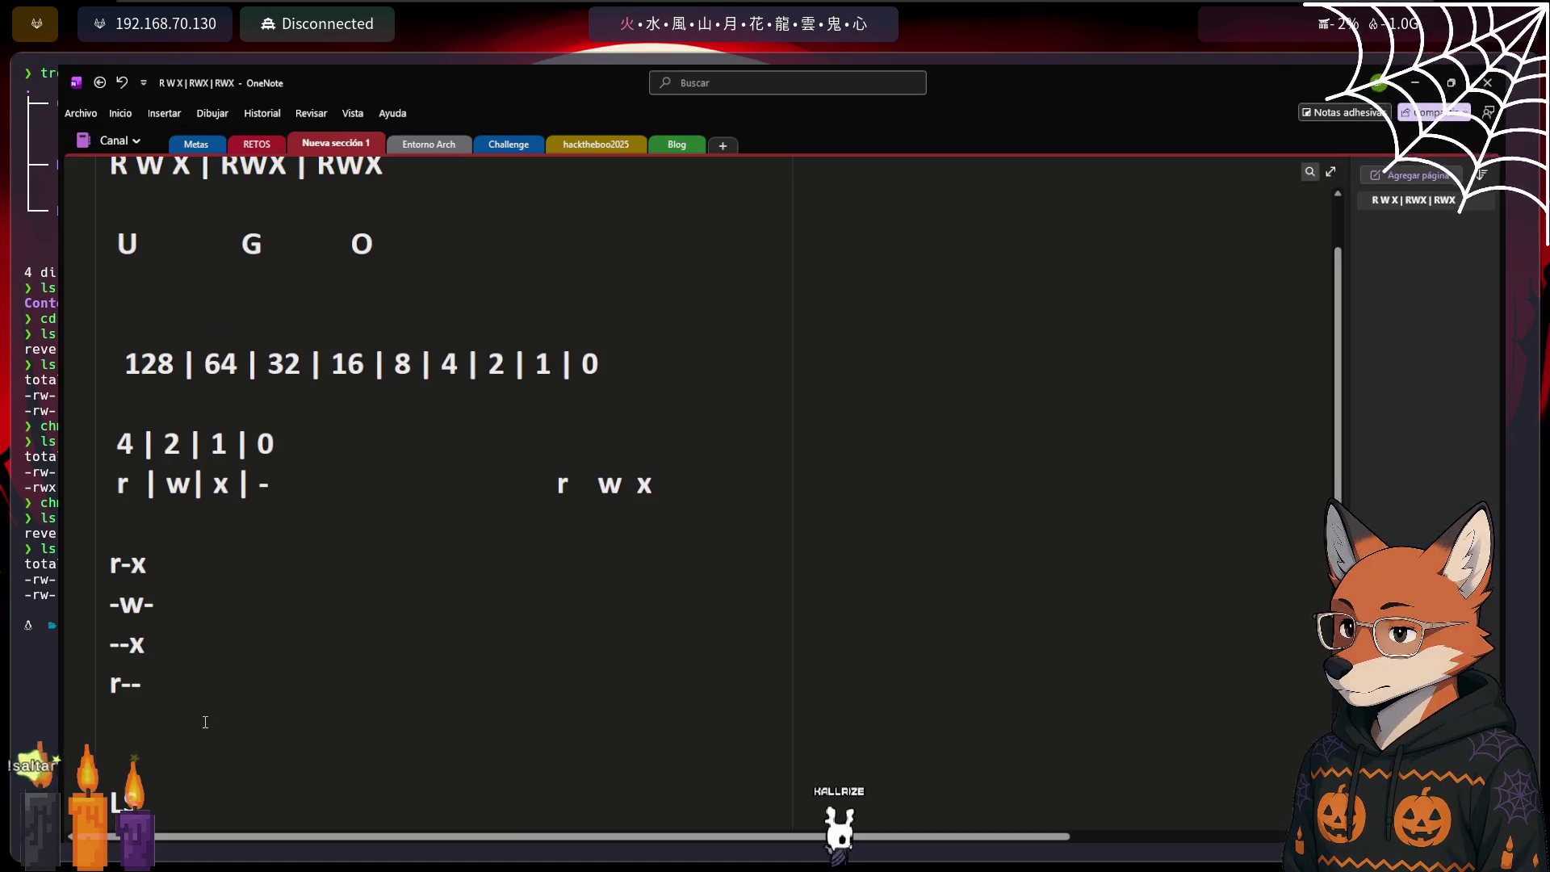
pyautogui.scroll(-2, 205, 721)
pyautogui.press('Return')
pyautogui.press('Return')
pyautogui.press('Return')
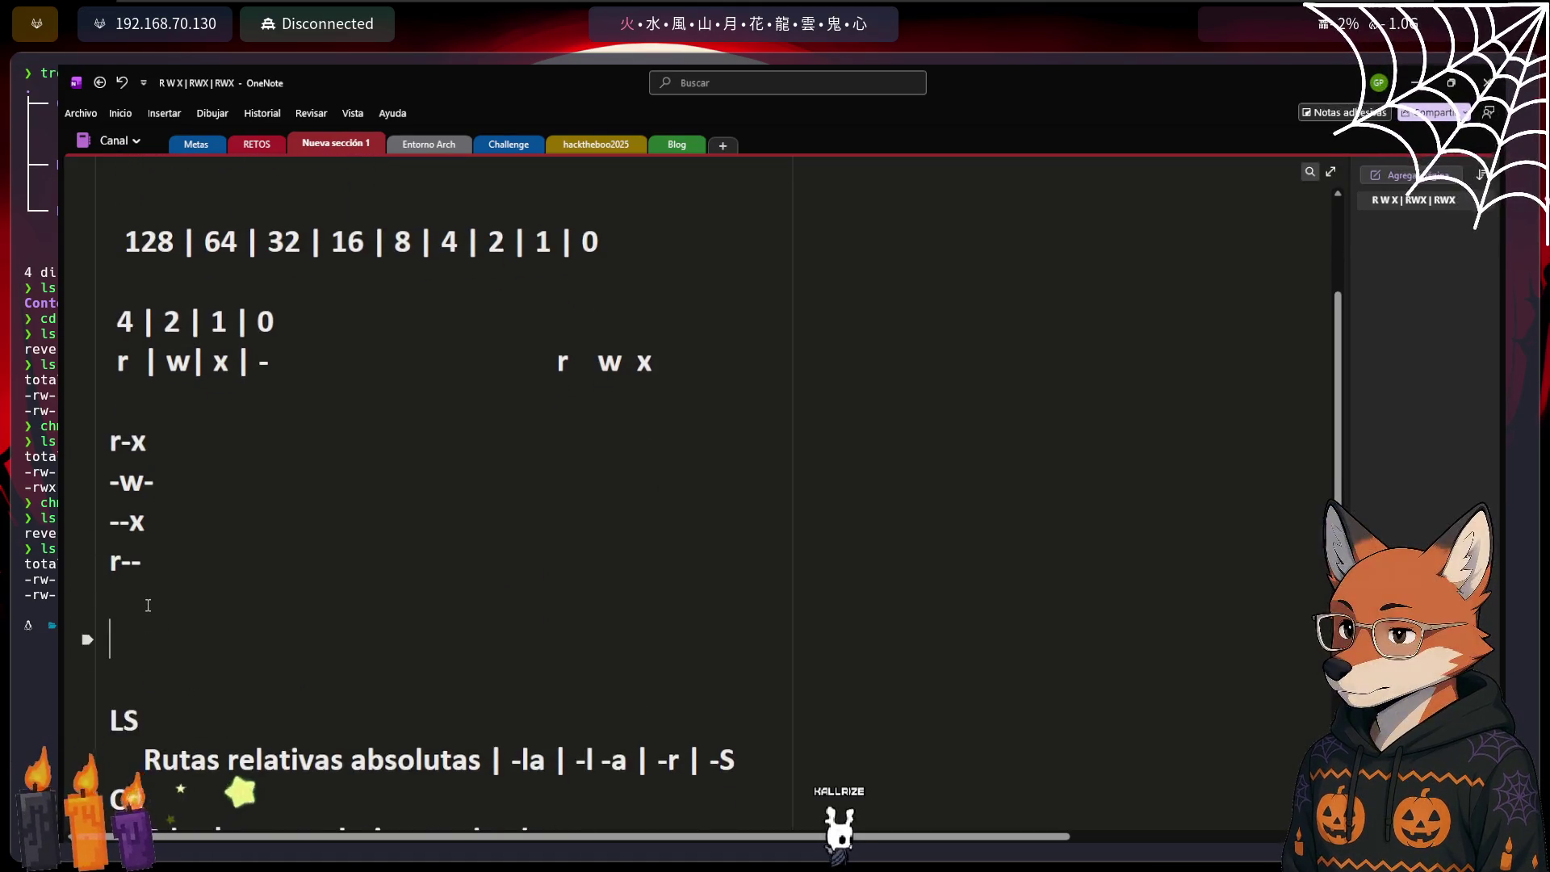
pyautogui.press('BackSpace')
pyautogui.press('BackSpace')
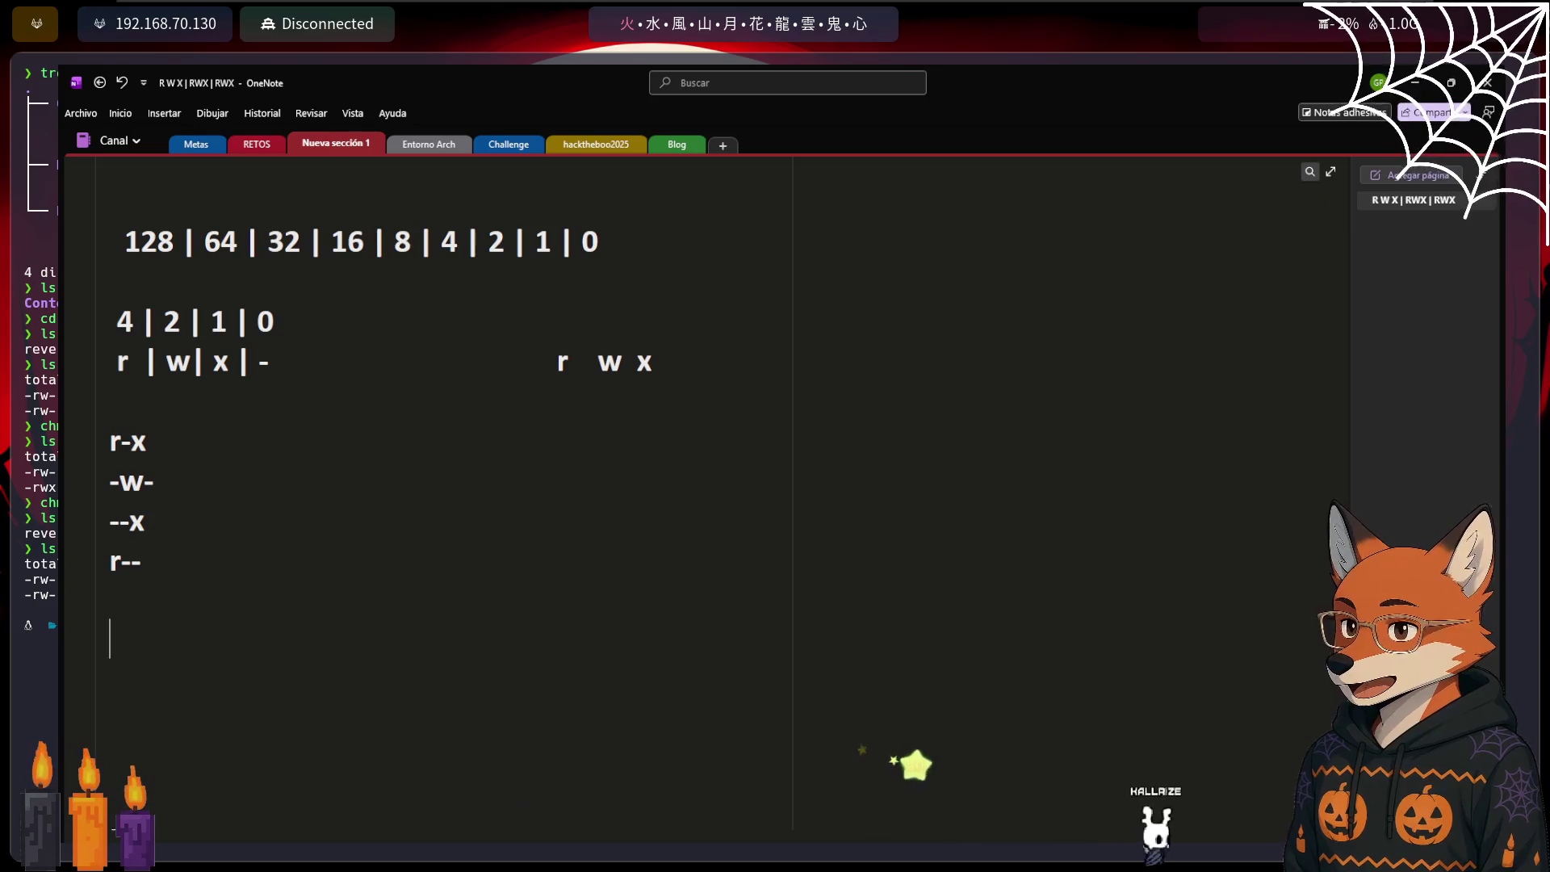
pyautogui.hotkey('alt', 'Tab')
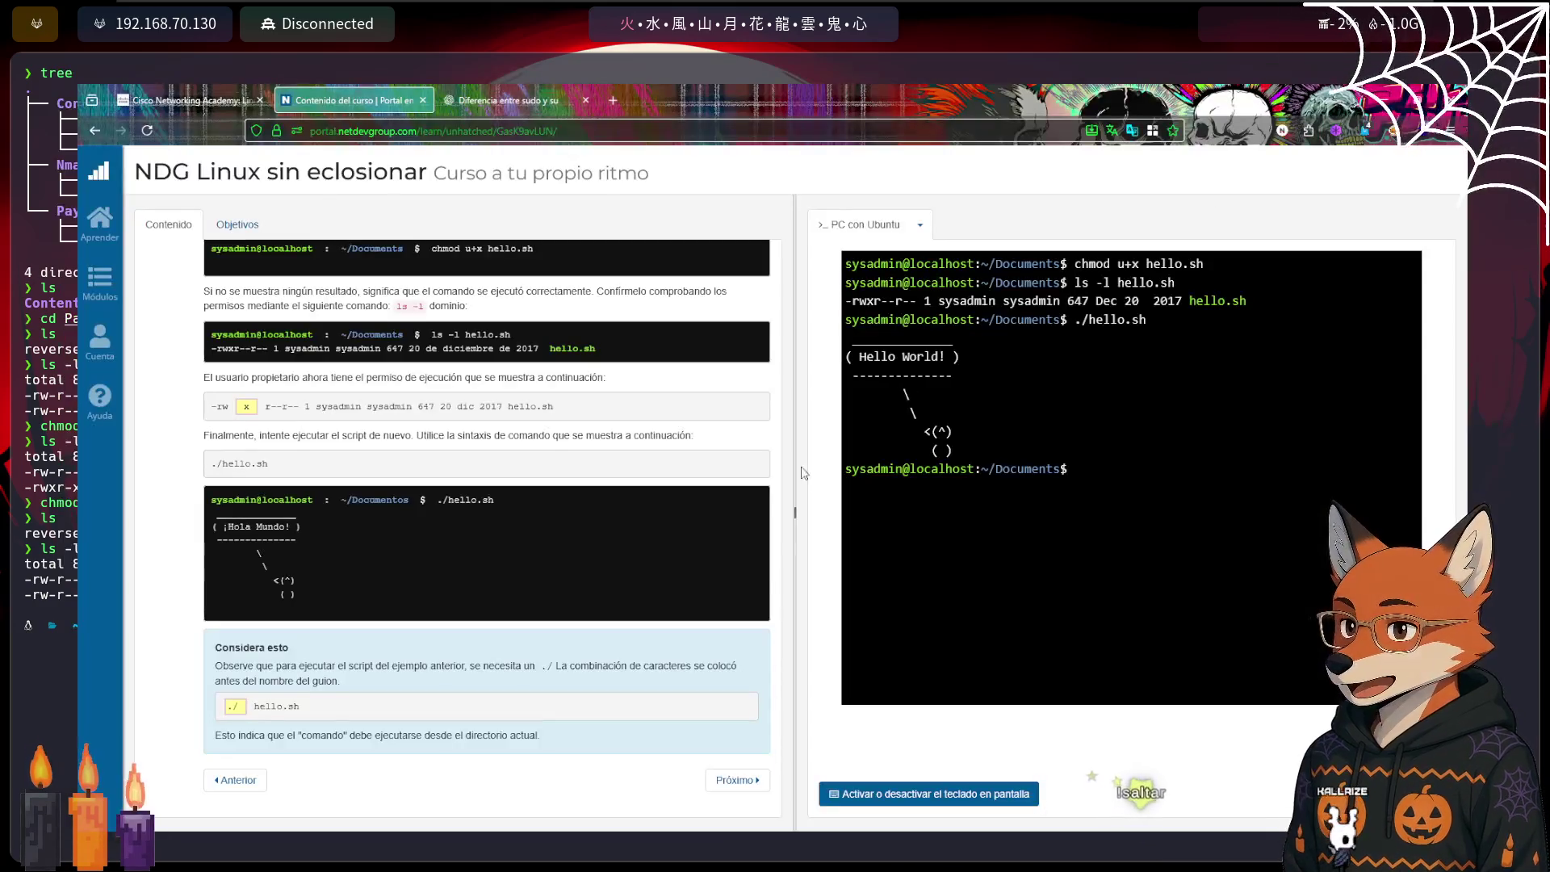
# Go up one directory, enter Desktop and list its contents
pyautogui.write('cd ..')
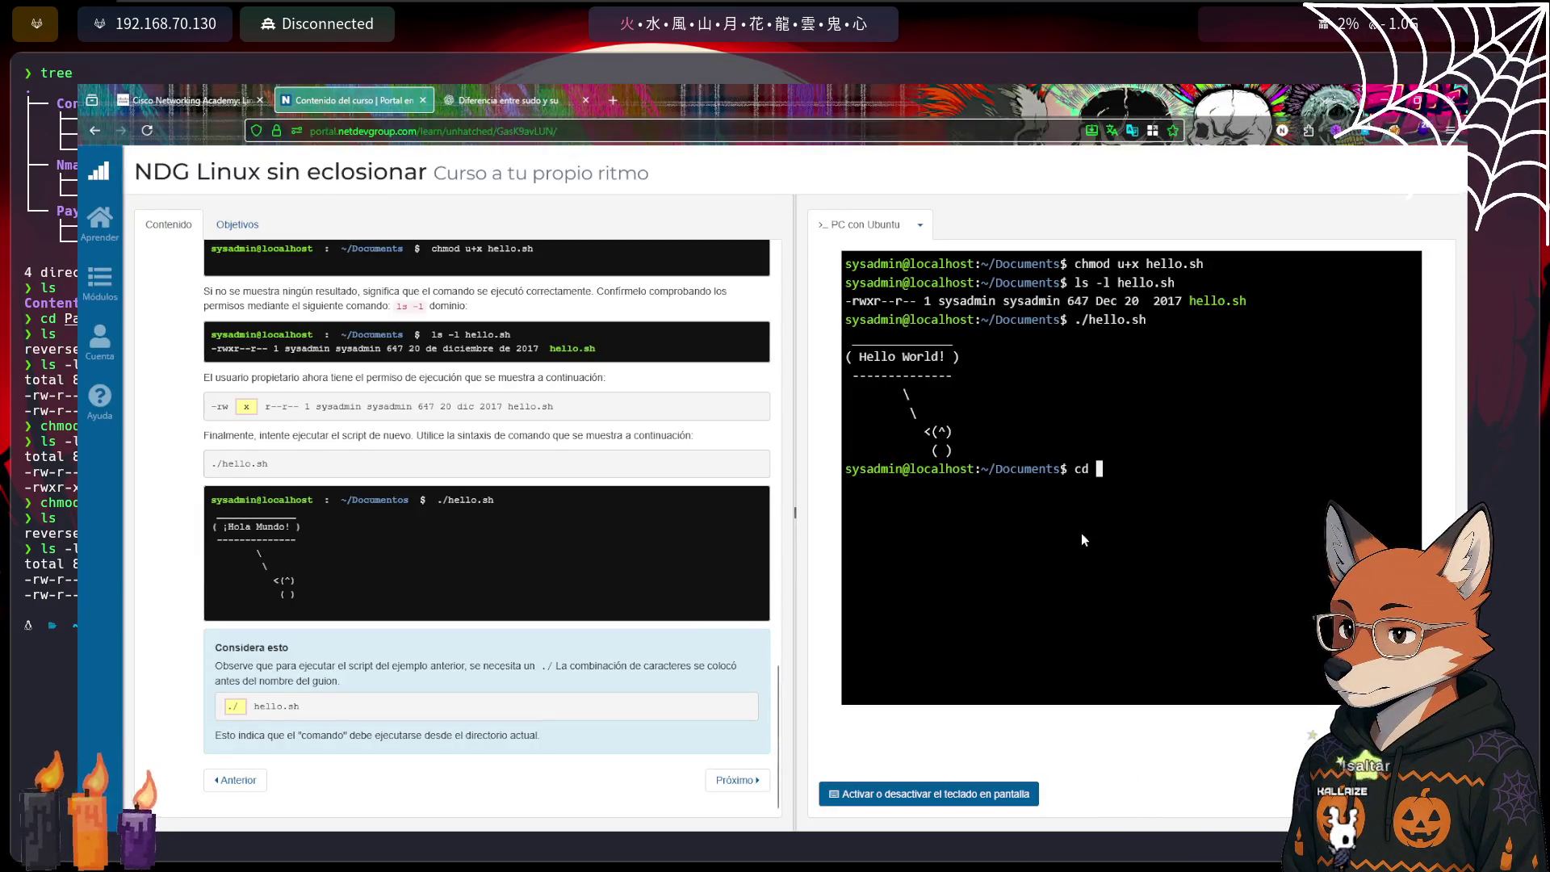
pyautogui.press('Return')
pyautogui.write('cd Desktop/')
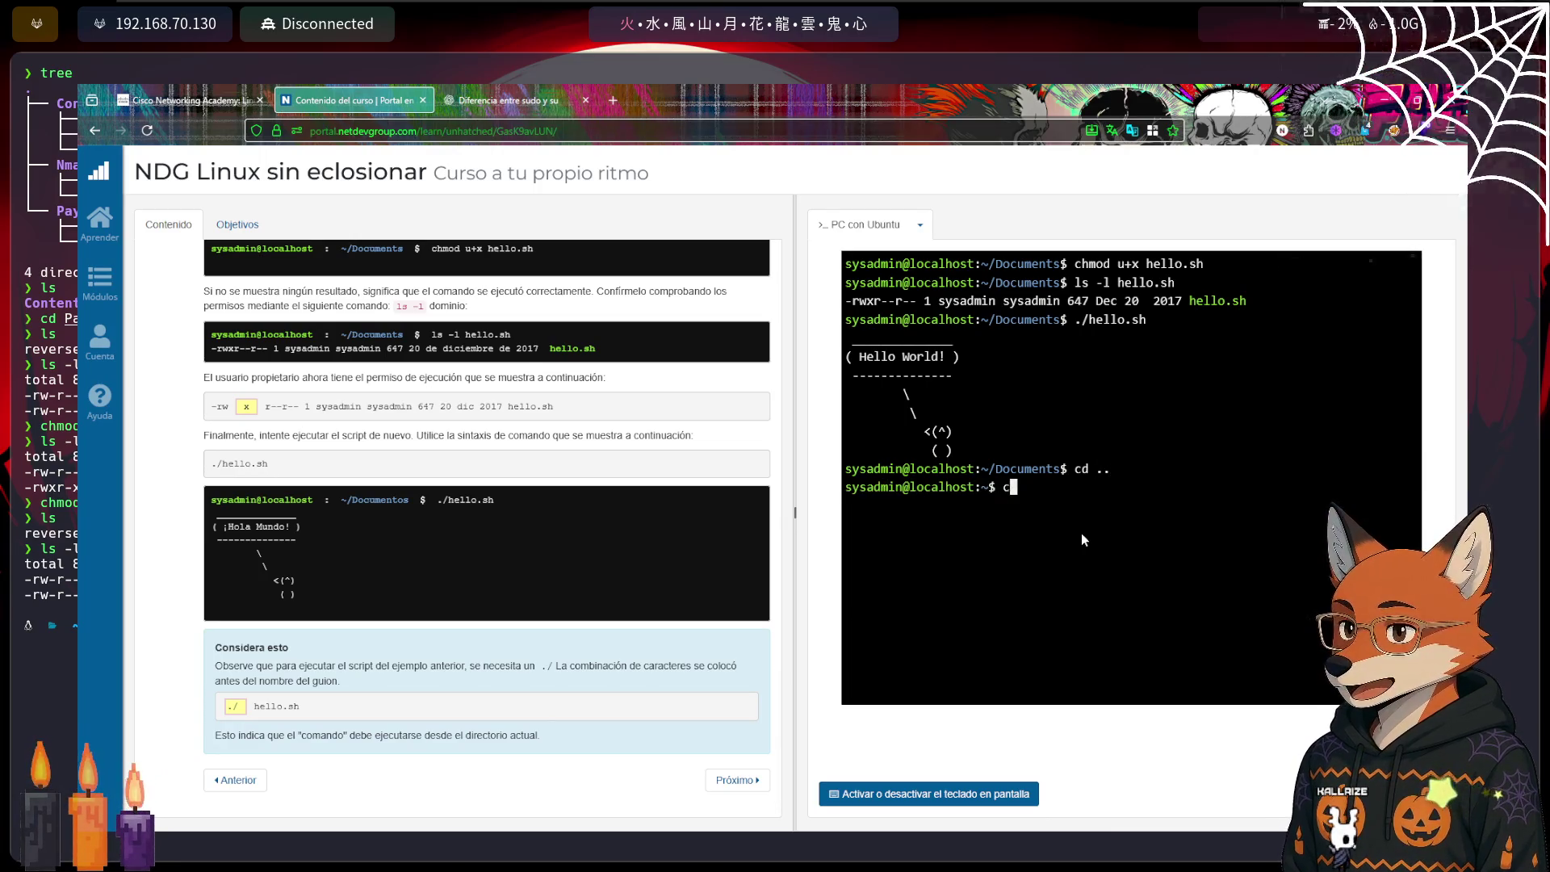
pyautogui.press('Return')
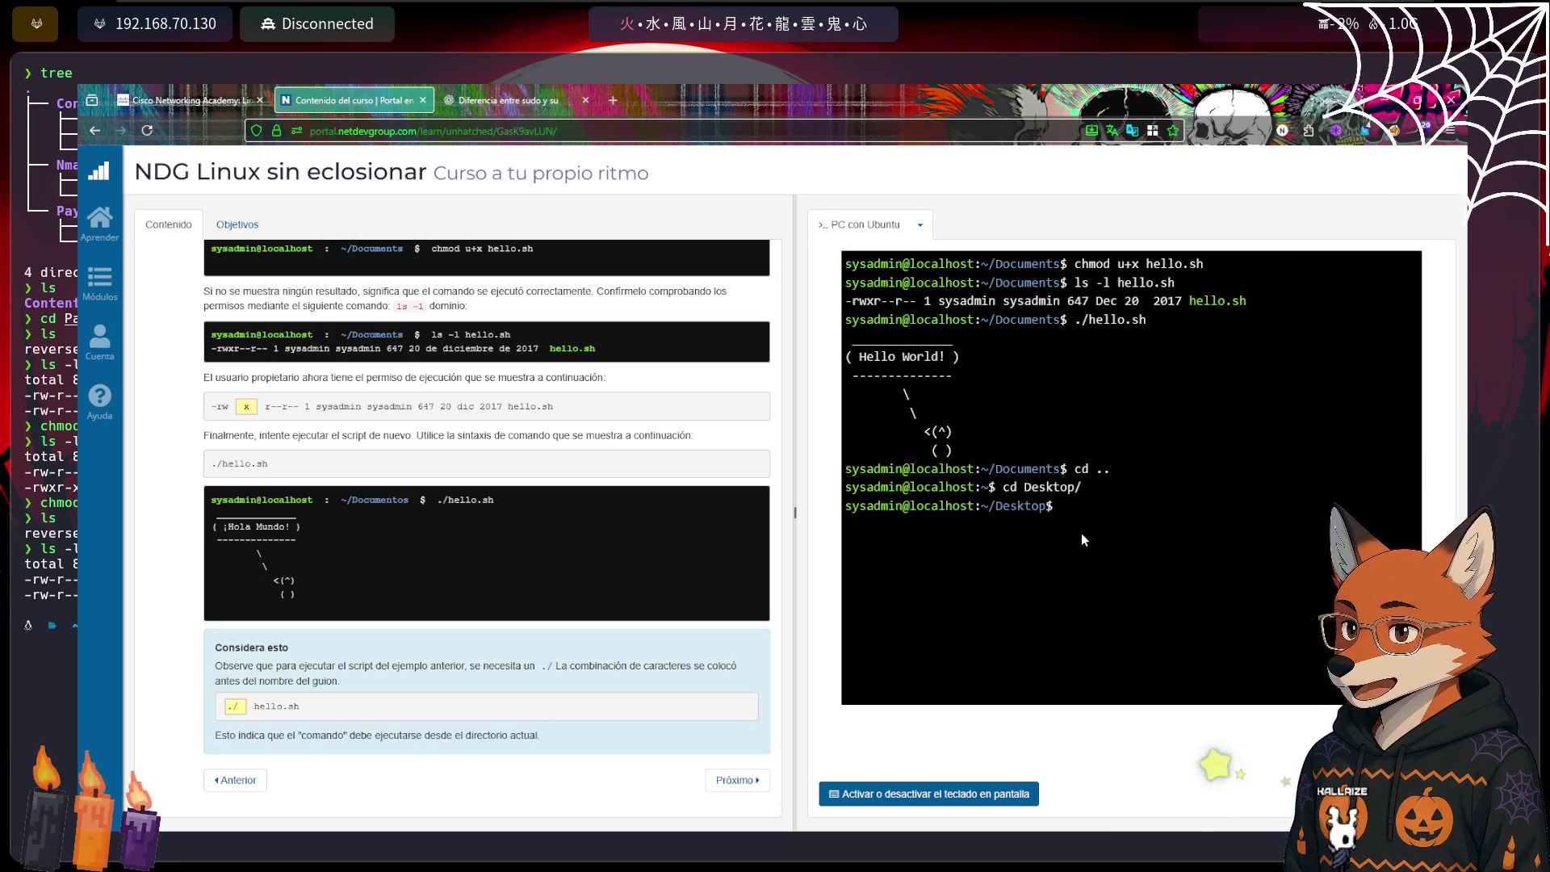
pyautogui.write('ls')
pyautogui.press('Return')
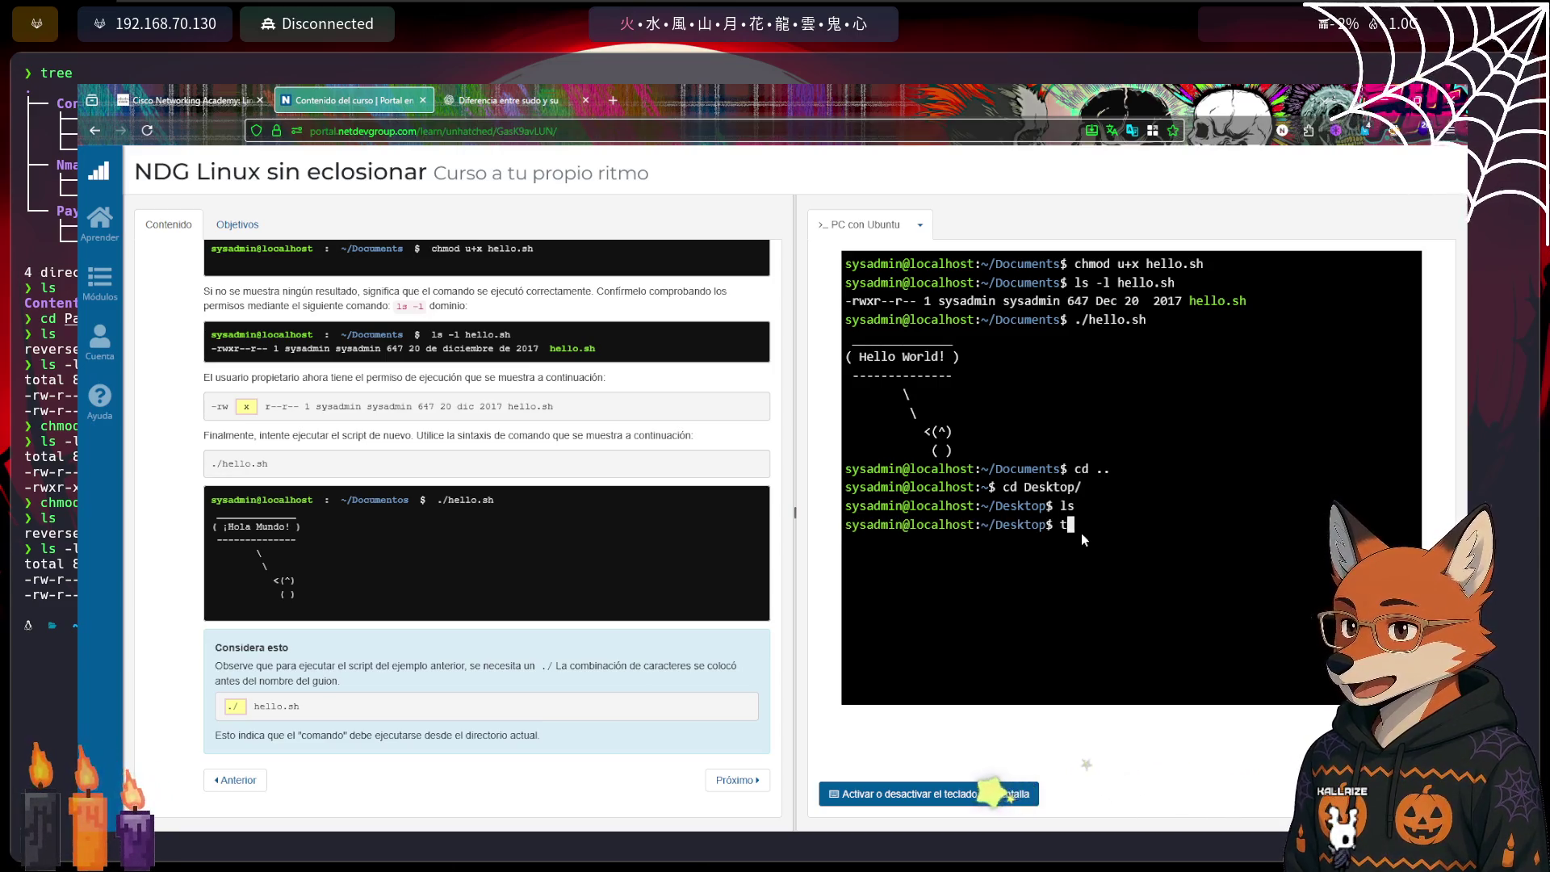
# Create the empty file hola with touch and show its -rw-rw-r-- permissions with ls -l
pyautogui.write('touch hola')
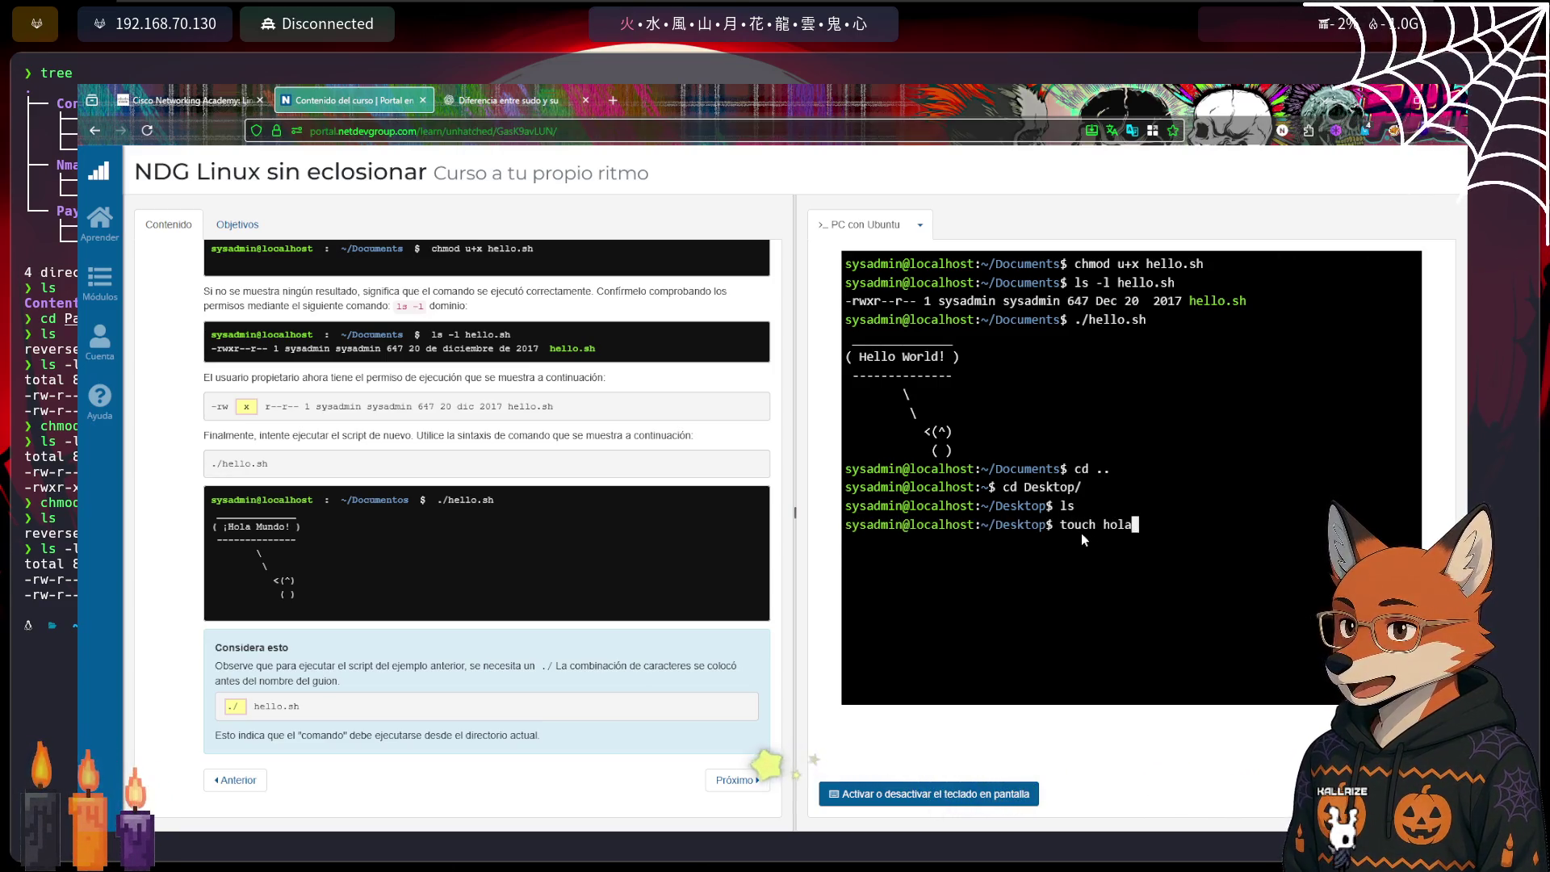
pyautogui.press('Return')
pyautogui.write('ls')
pyautogui.press('Return')
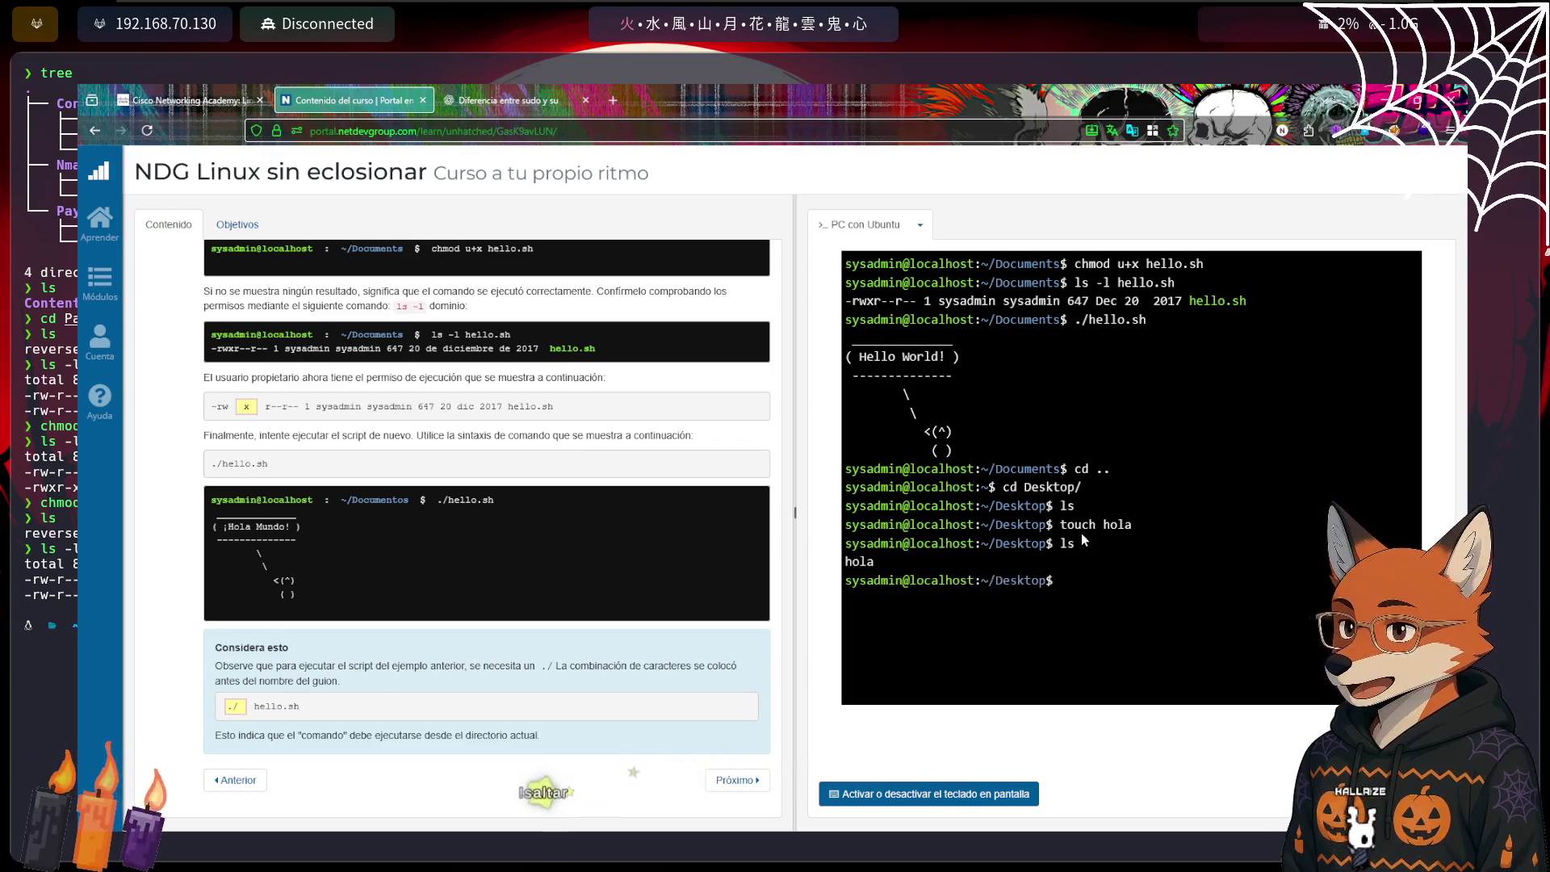
pyautogui.write('ls -l')
pyautogui.press('Return')
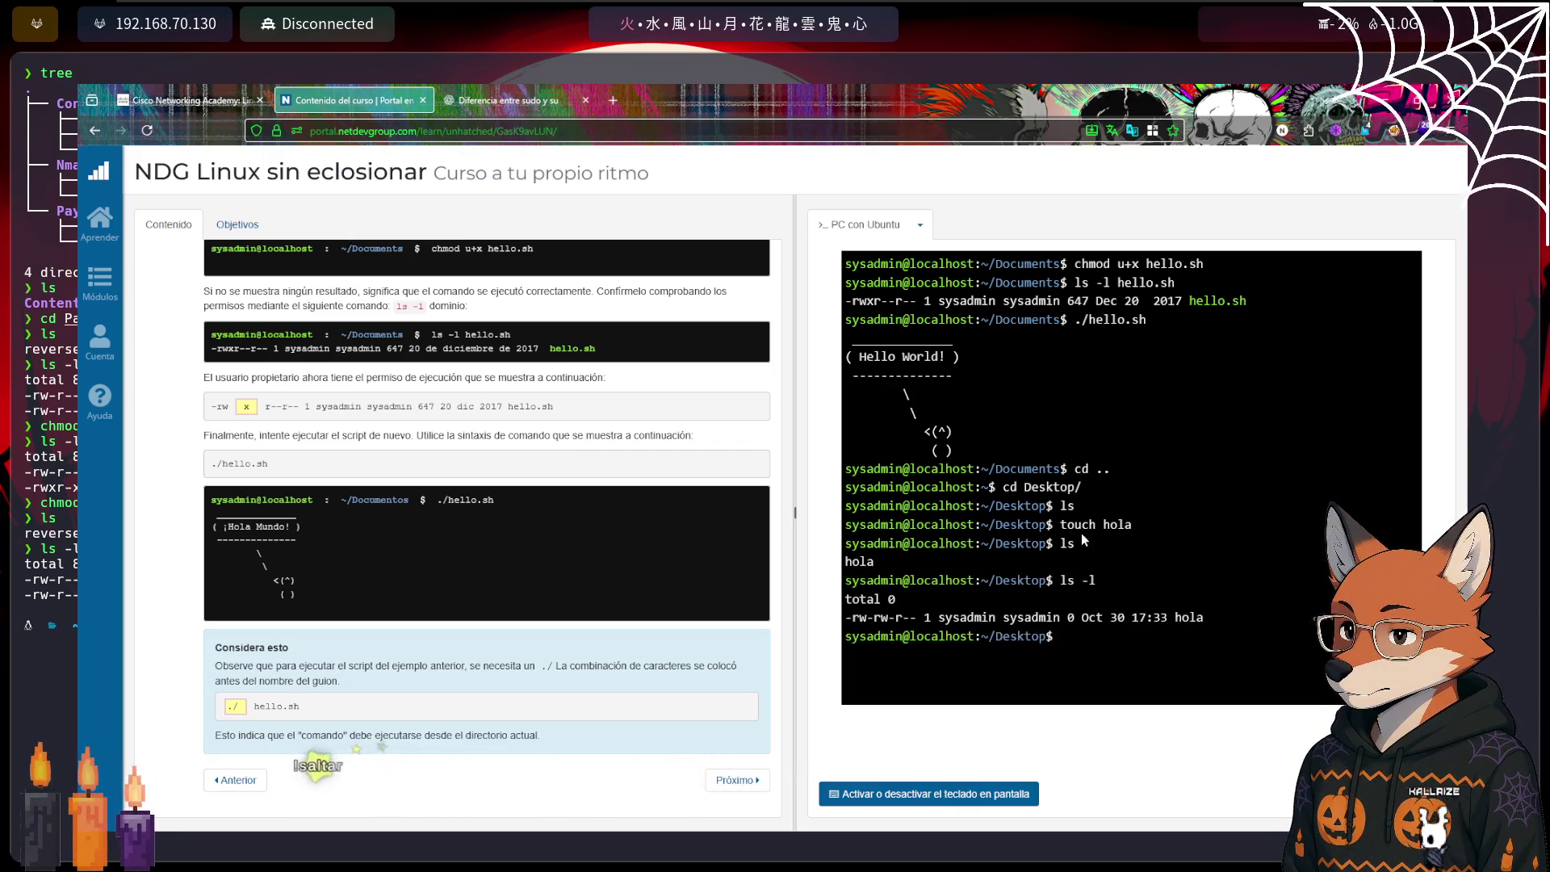
pyautogui.hotkey('ctrl', 'l')
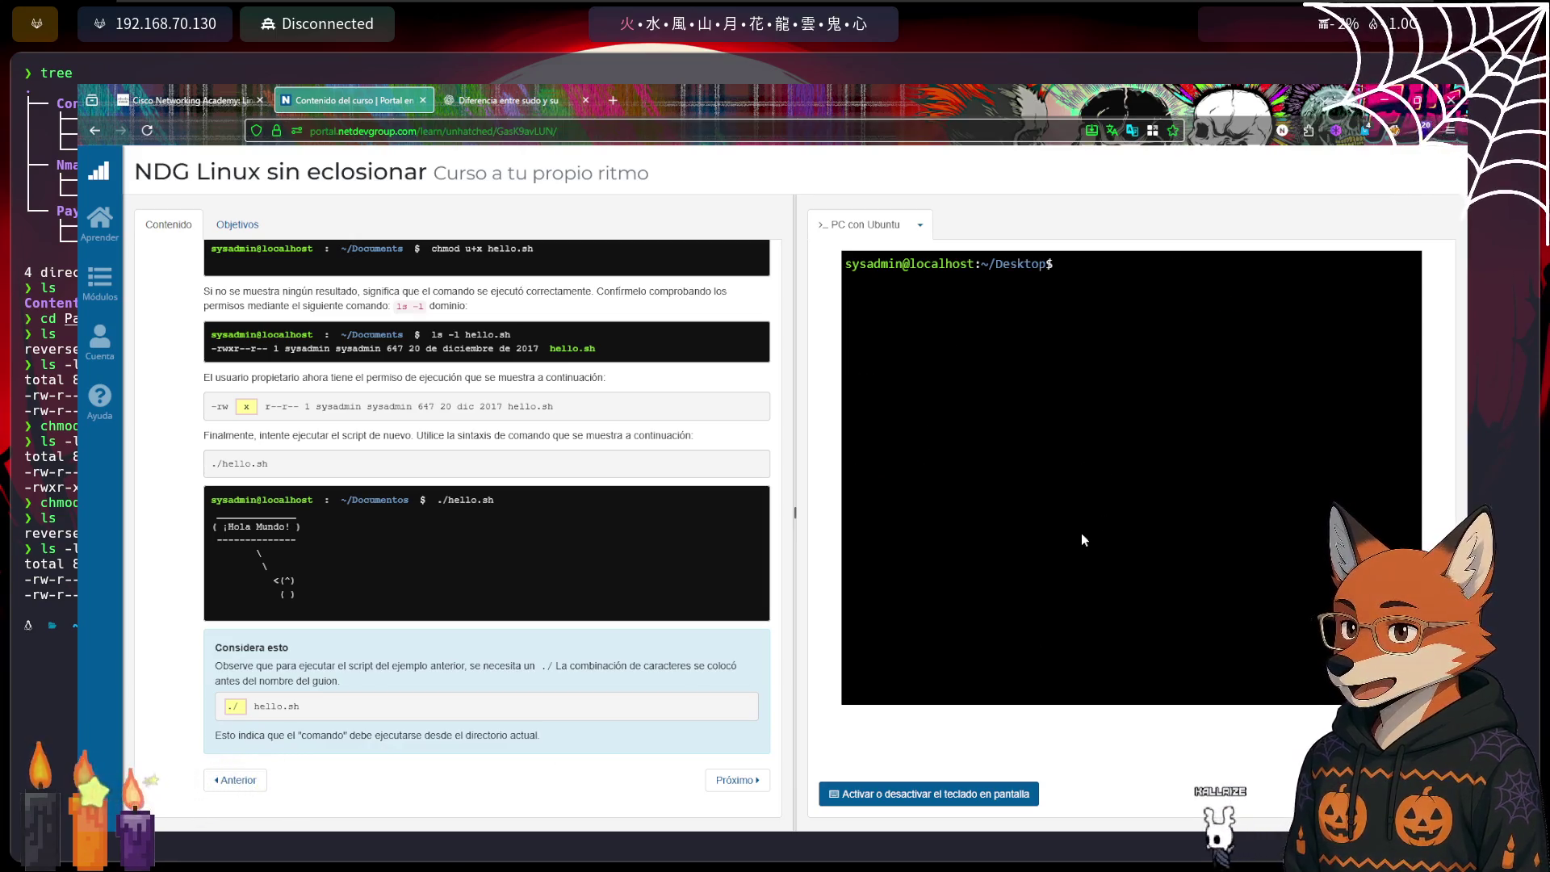
pyautogui.write('ls -l')
pyautogui.press('Return')
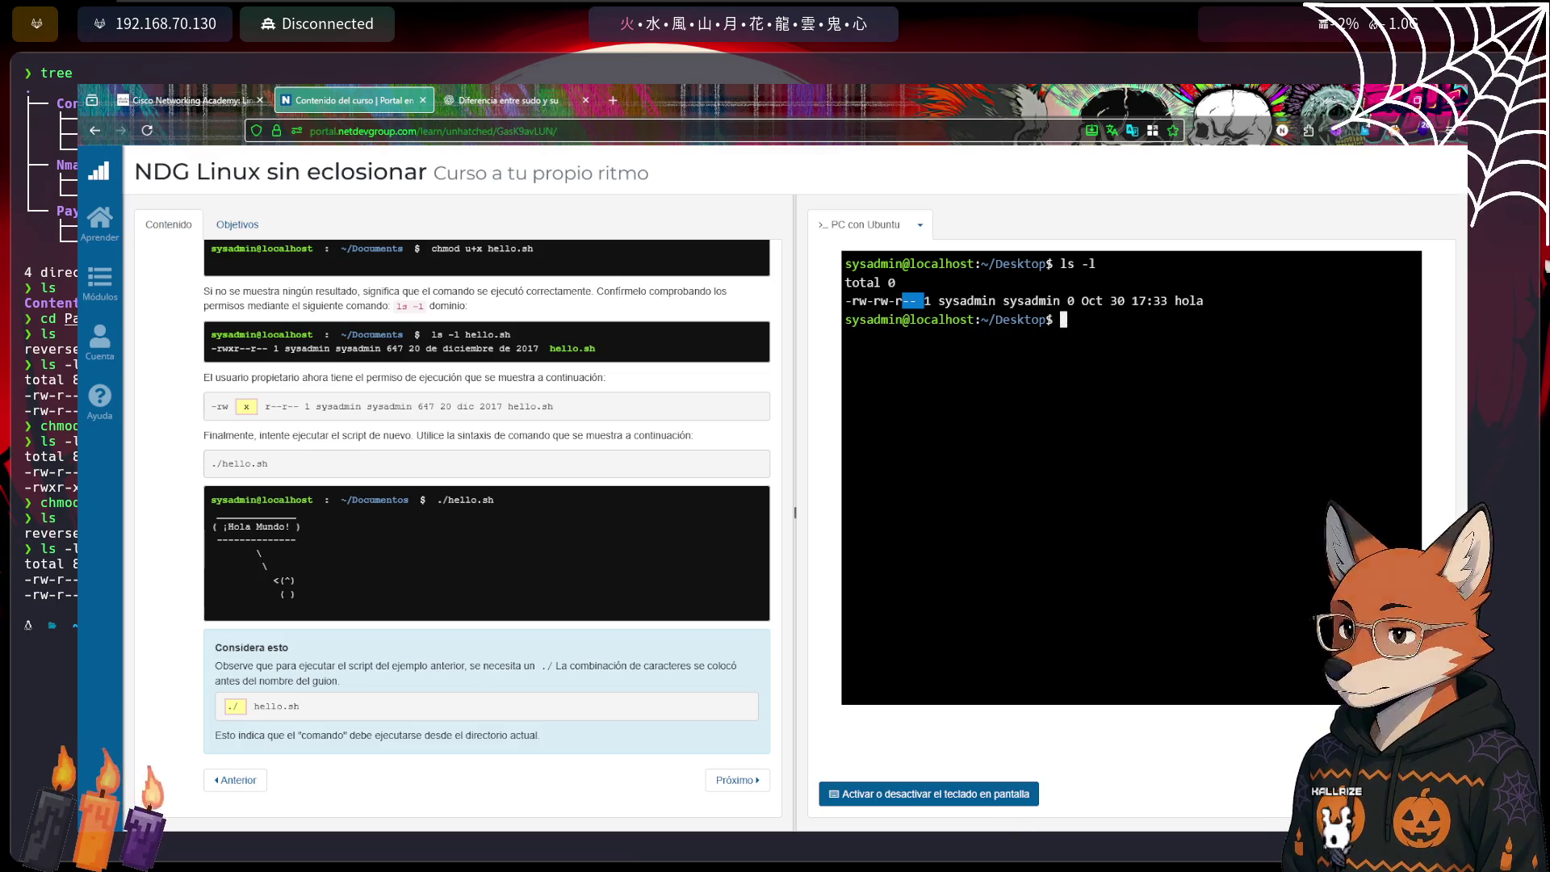
pyautogui.hotkey('alt', 'Tab')
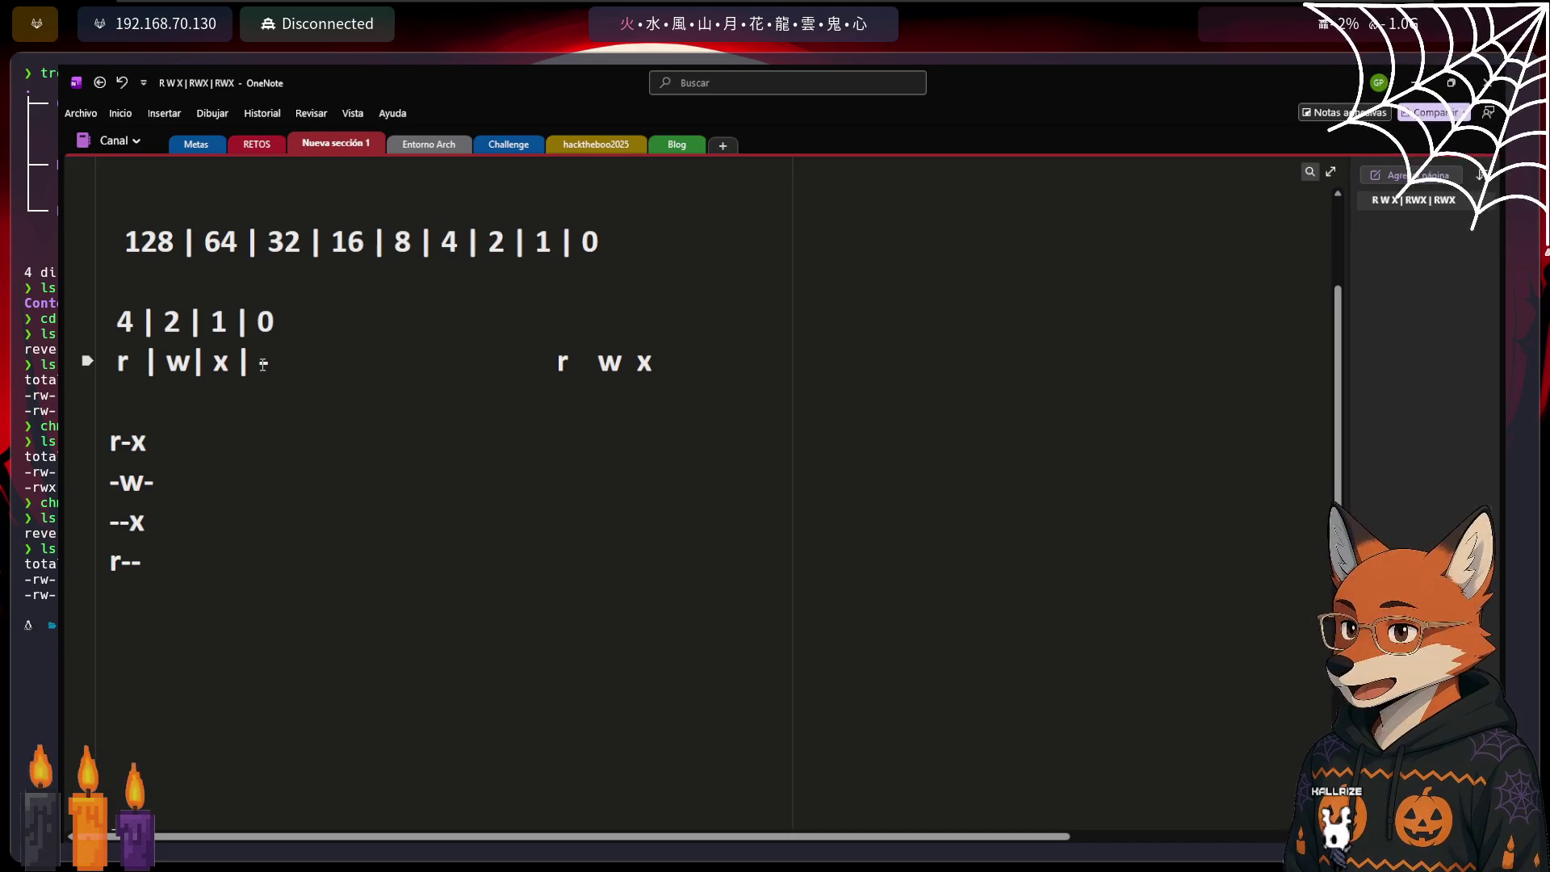
# Switch from the NDG course and local terminal back to the RWX permission notes
pyautogui.write('-')
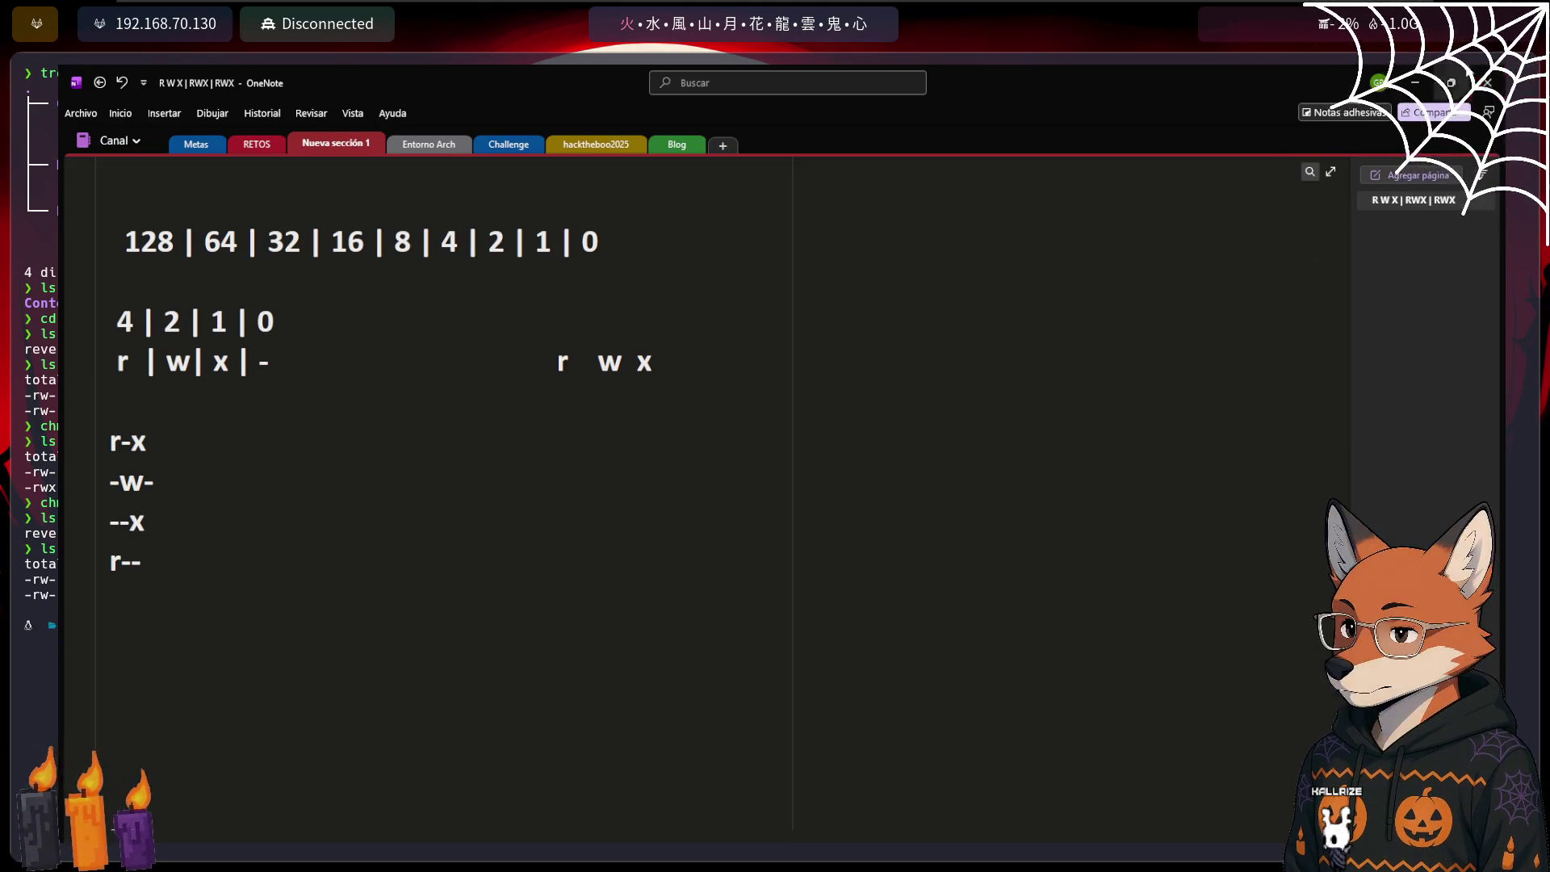
pyautogui.hotkey('alt', 'Tab')
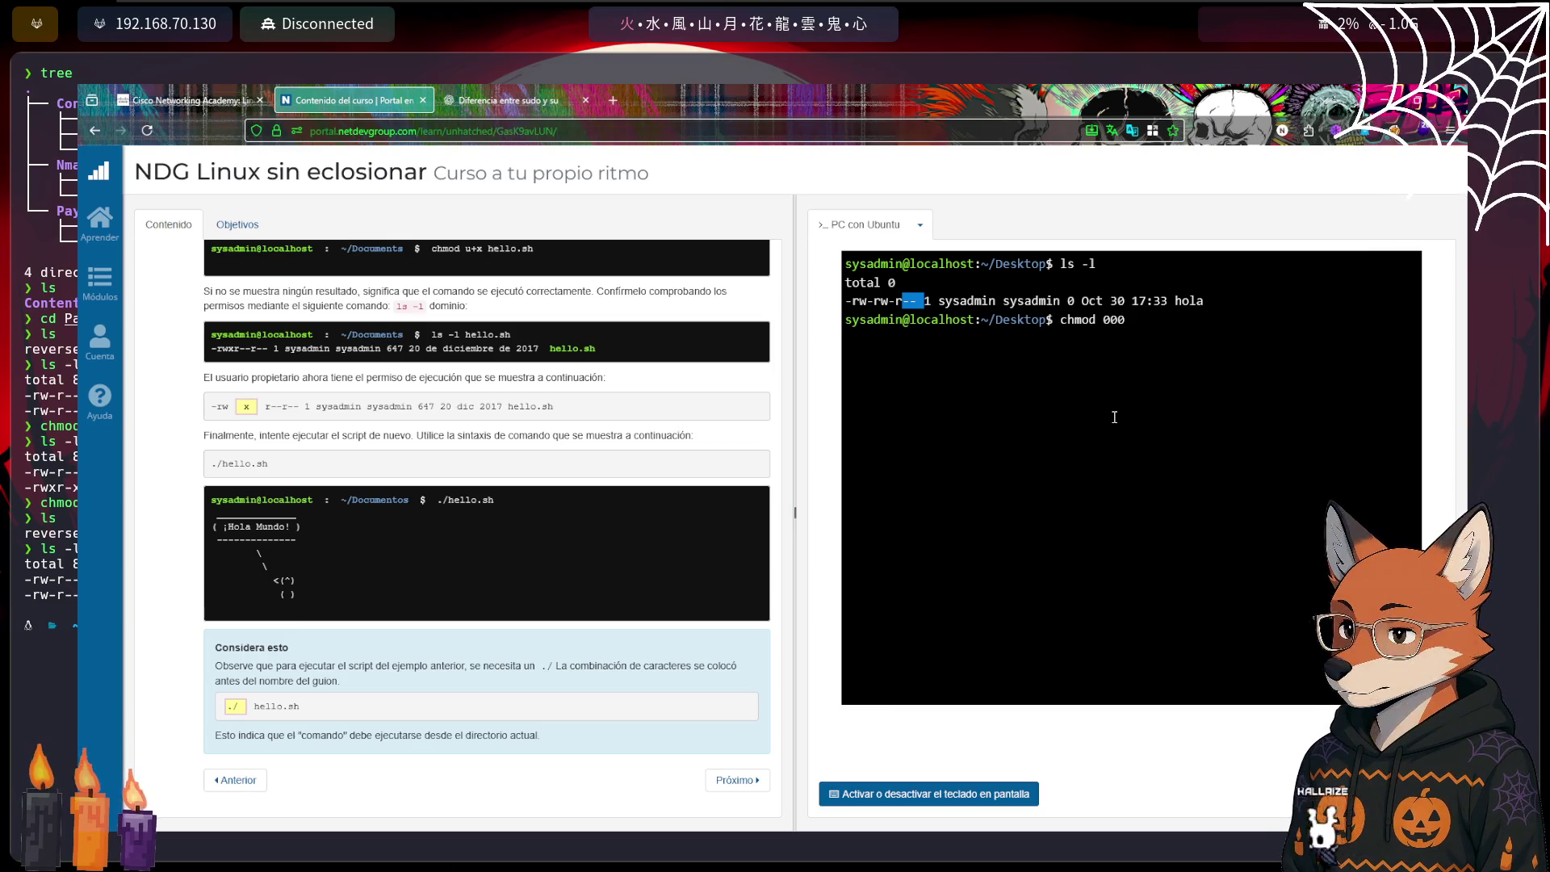
pyautogui.press('super+m')
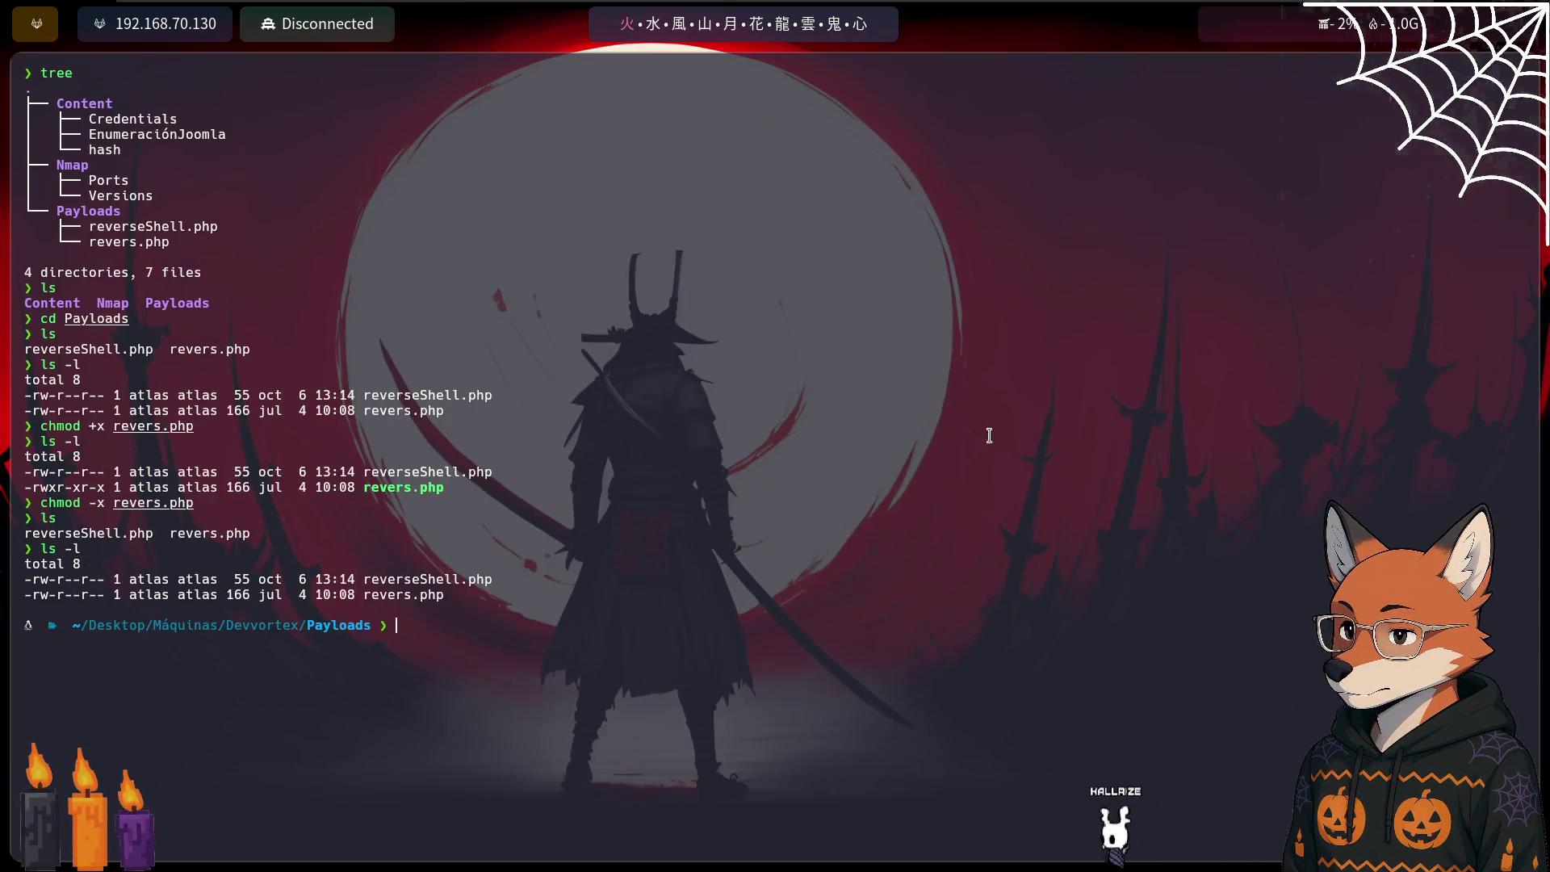
pyautogui.hotkey('alt', 'Tab')
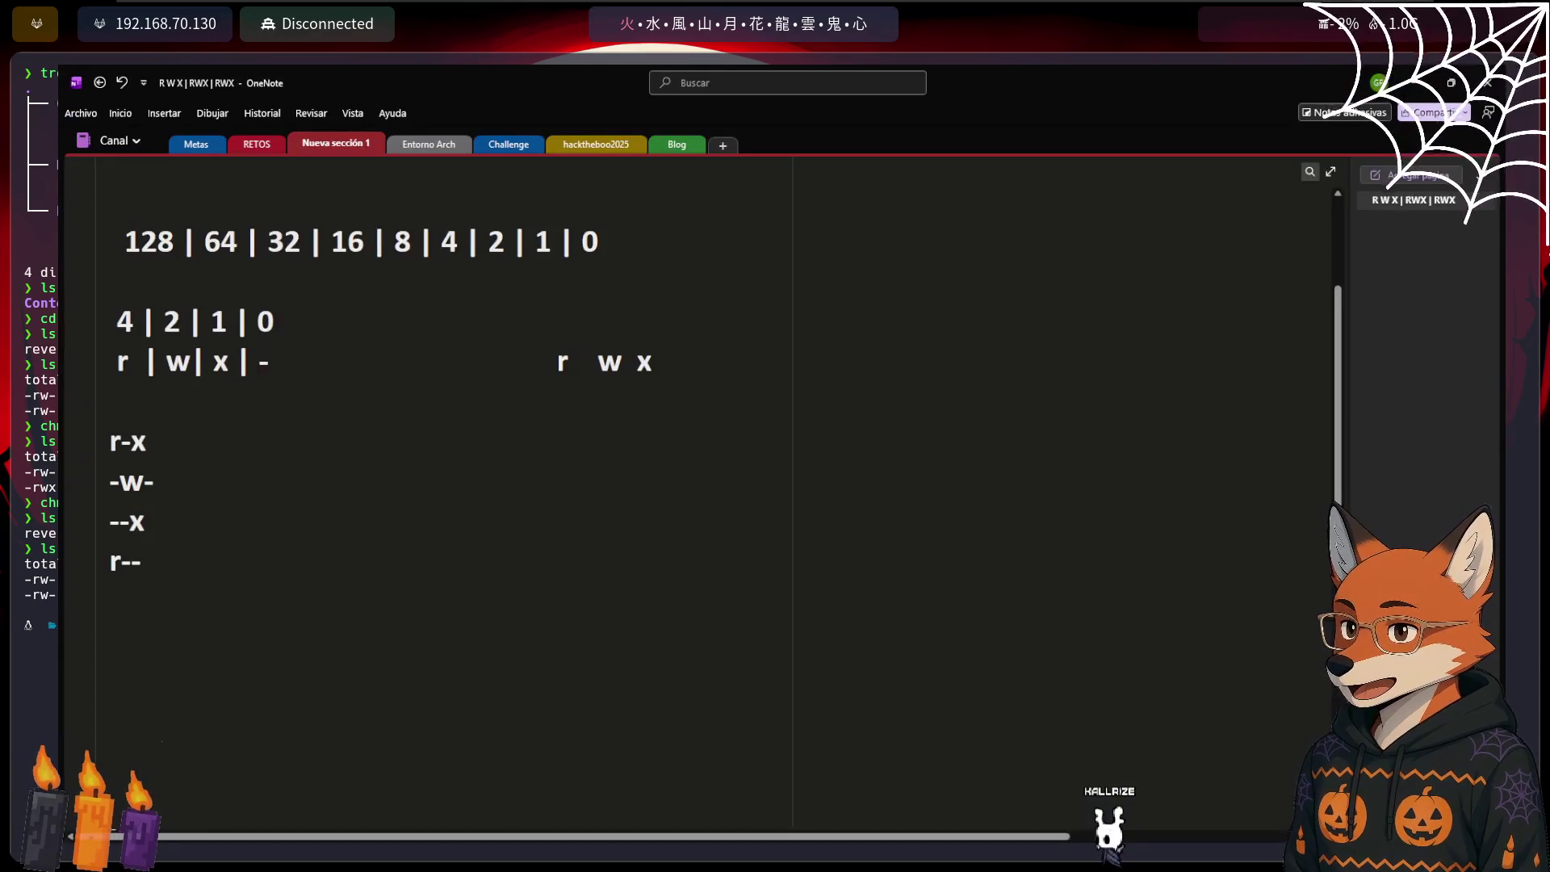
# Review the notes from the R W X title down to the U G O line, then close OneNote
pyautogui.scroll(-3, 411, 441)
pyautogui.scroll(3, 578, 417)
pyautogui.click(657, 363)
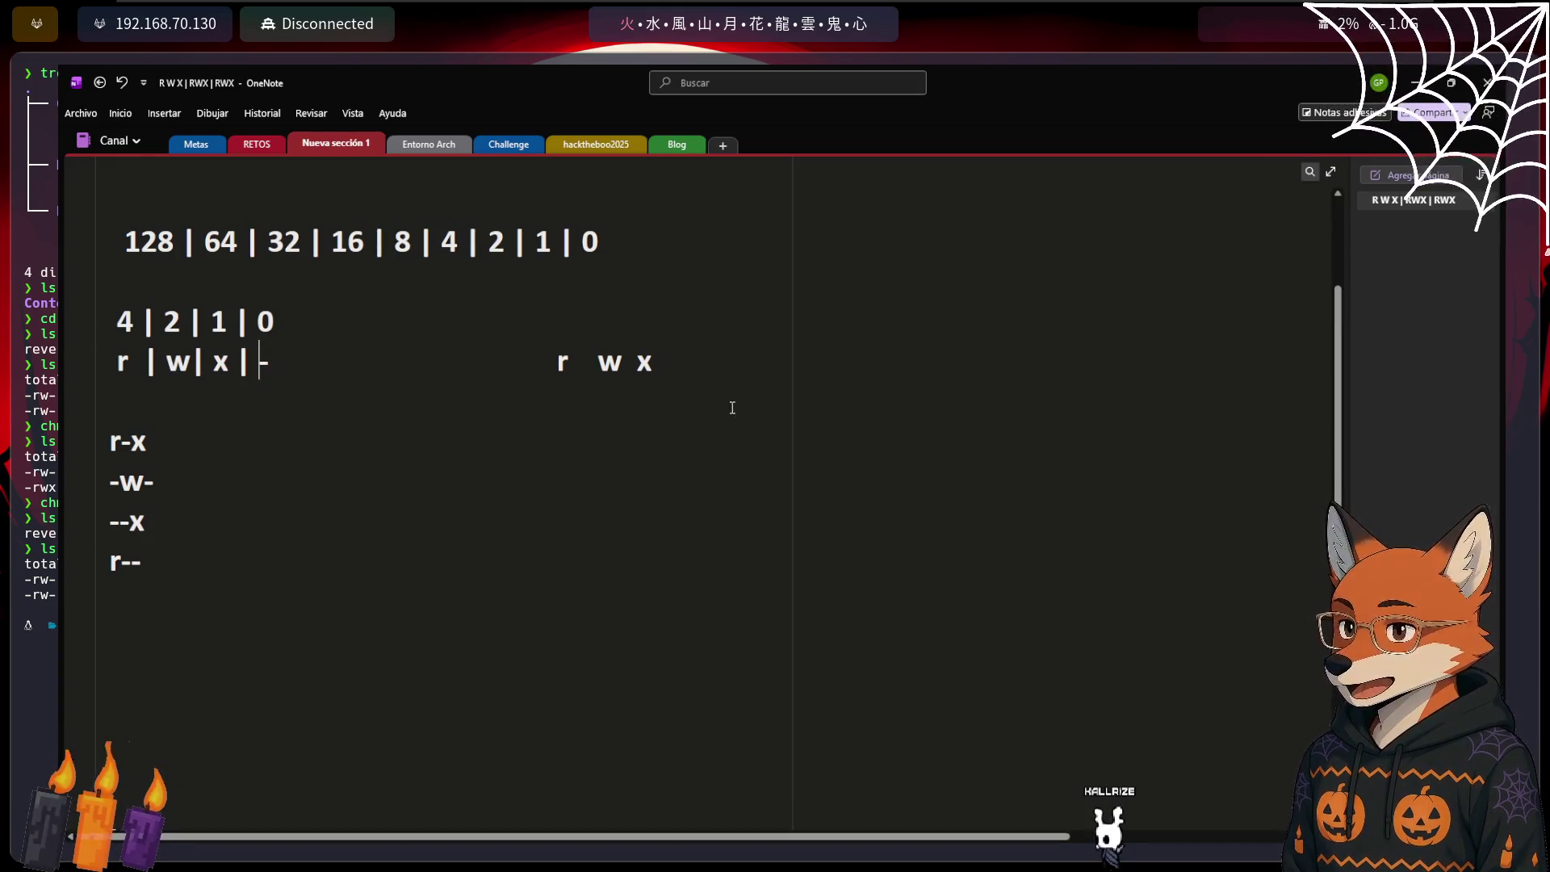
pyautogui.scroll(3, 380, 577)
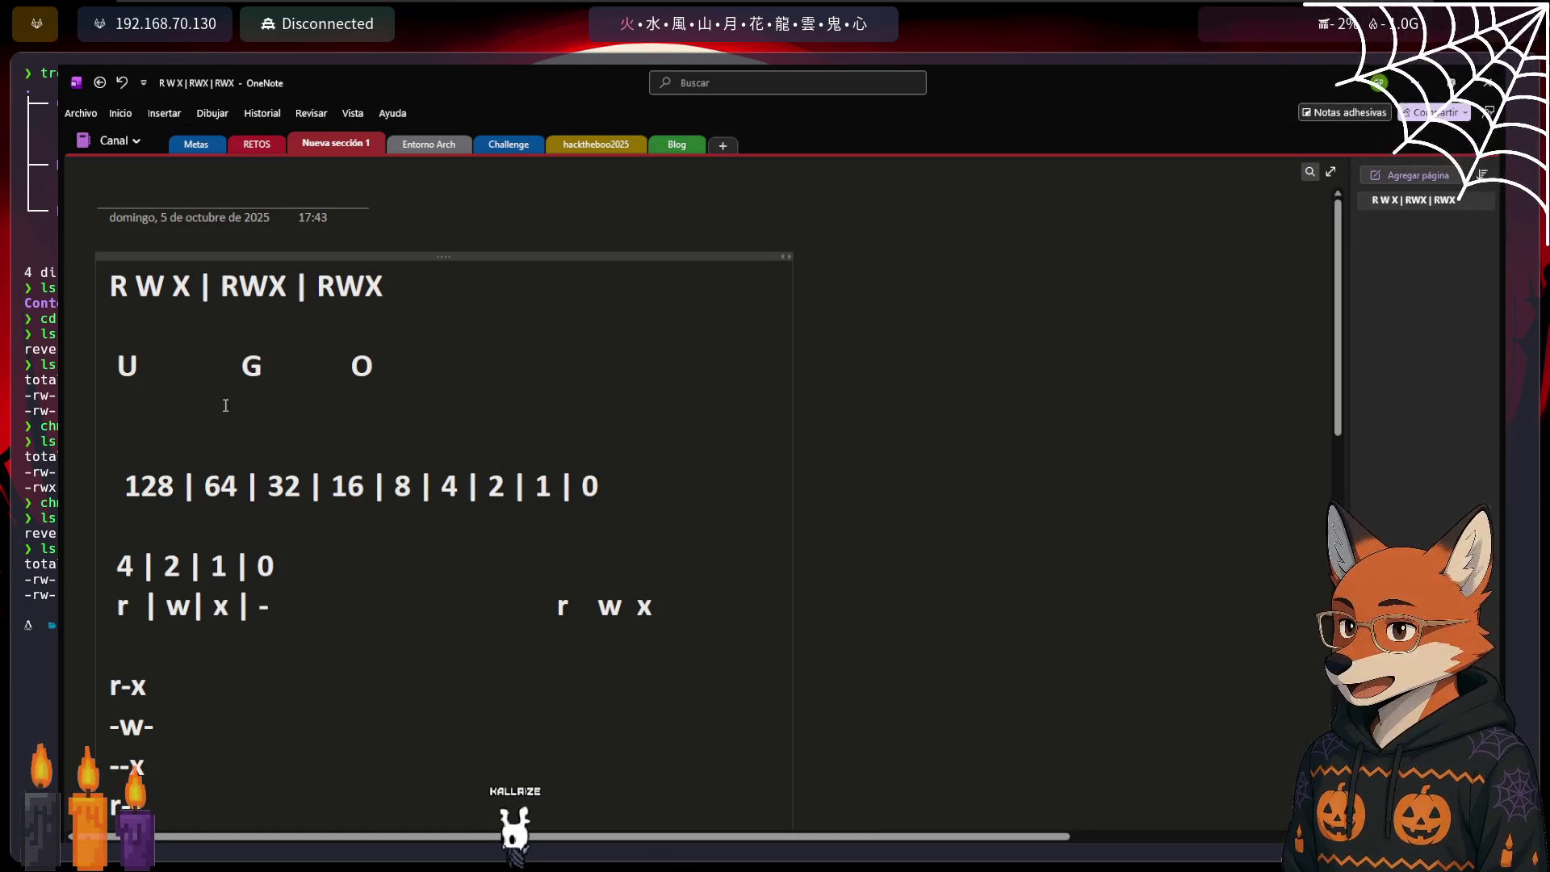
pyautogui.click(122, 408)
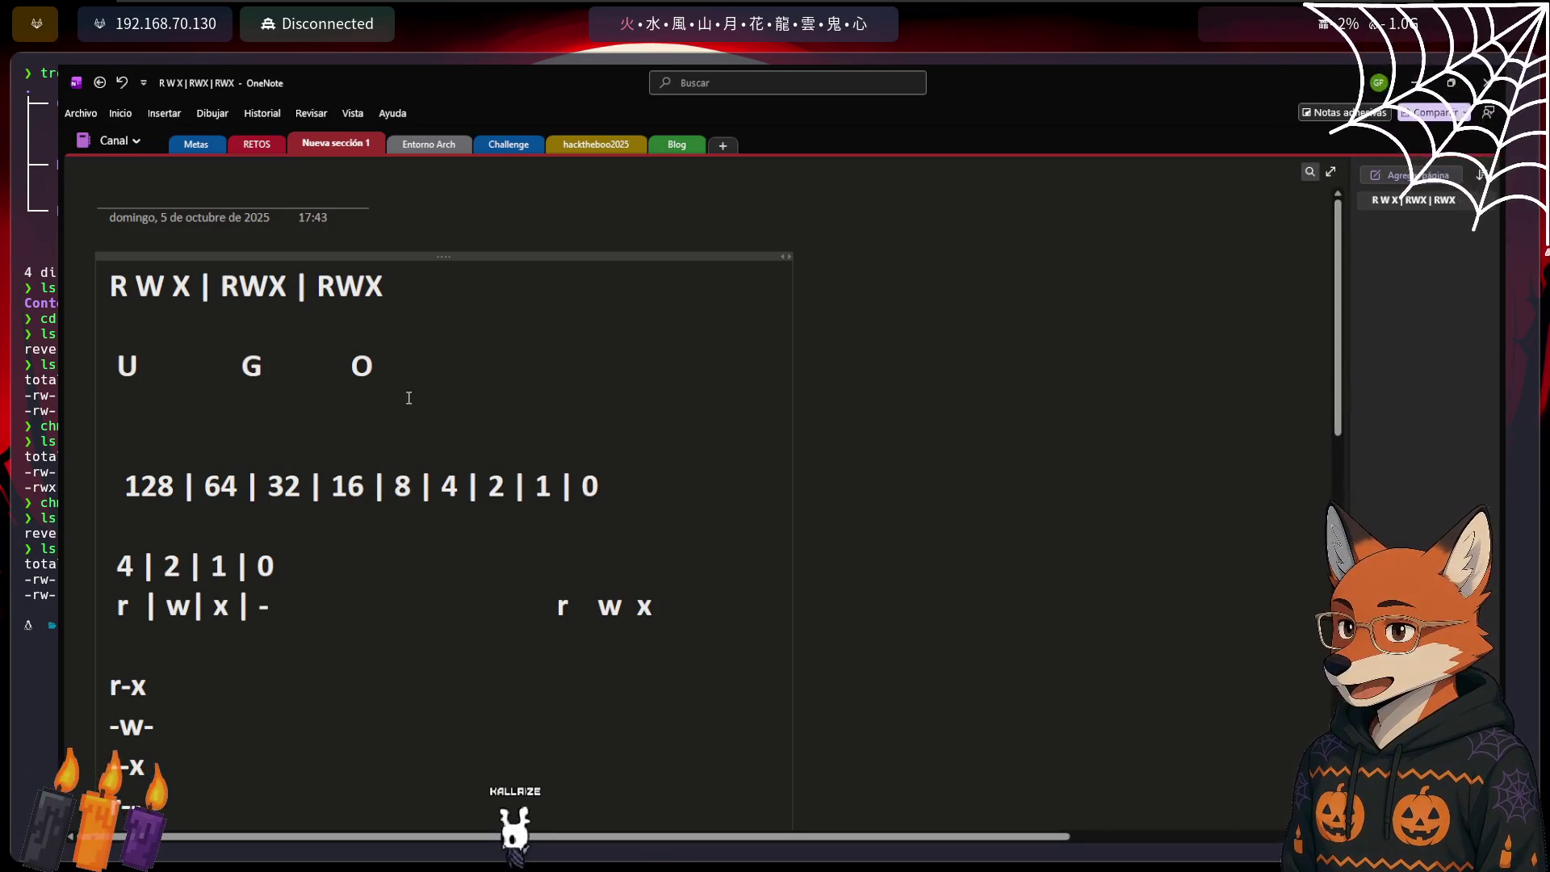
pyautogui.click(130, 409)
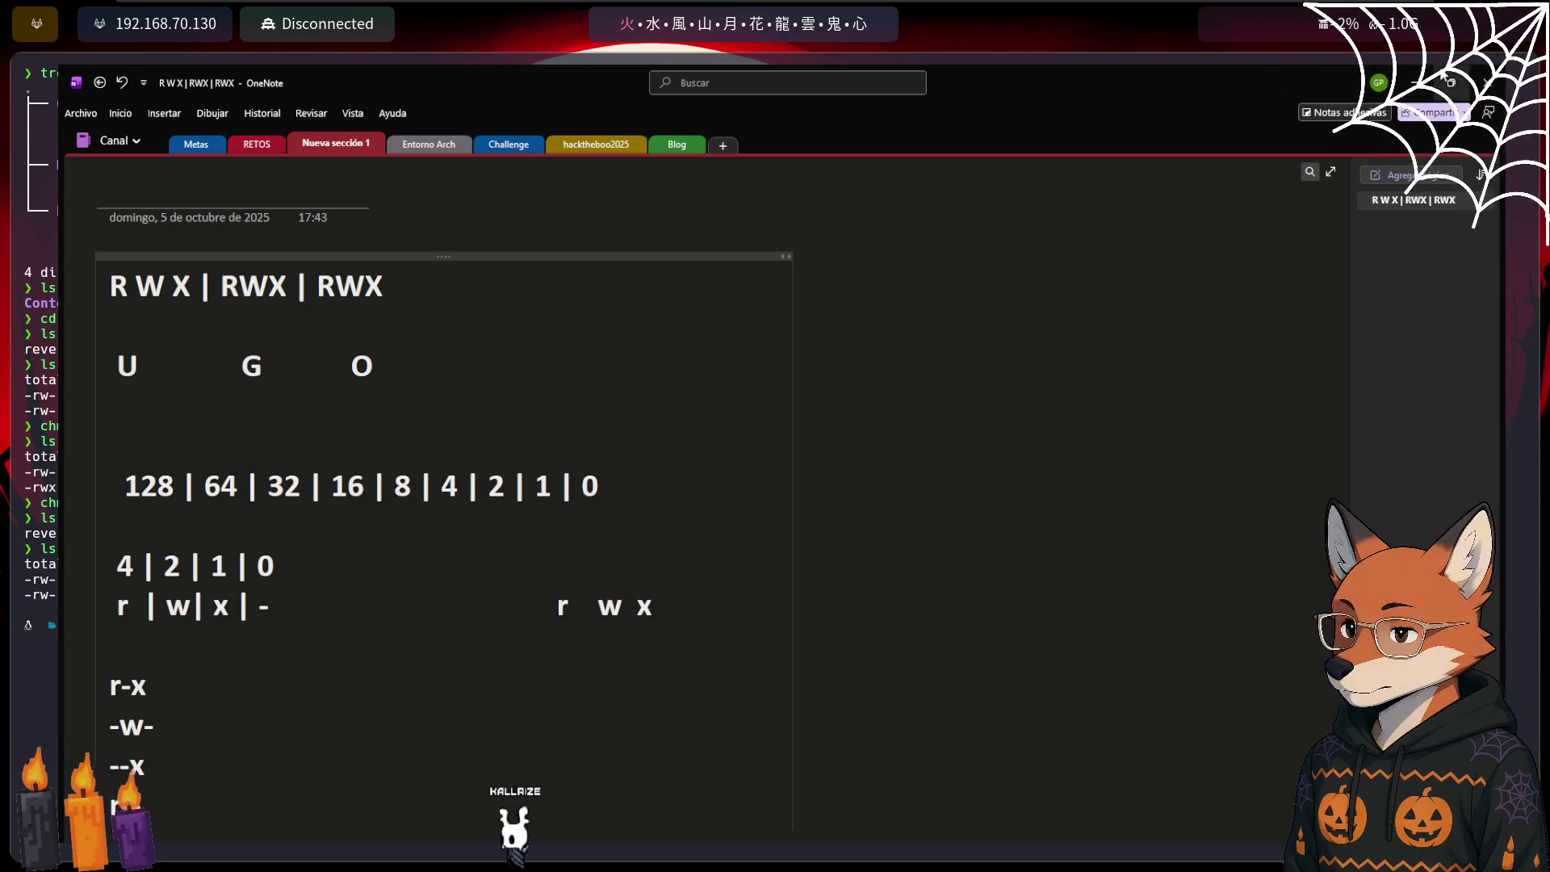
pyautogui.hotkey('alt', 'F4')
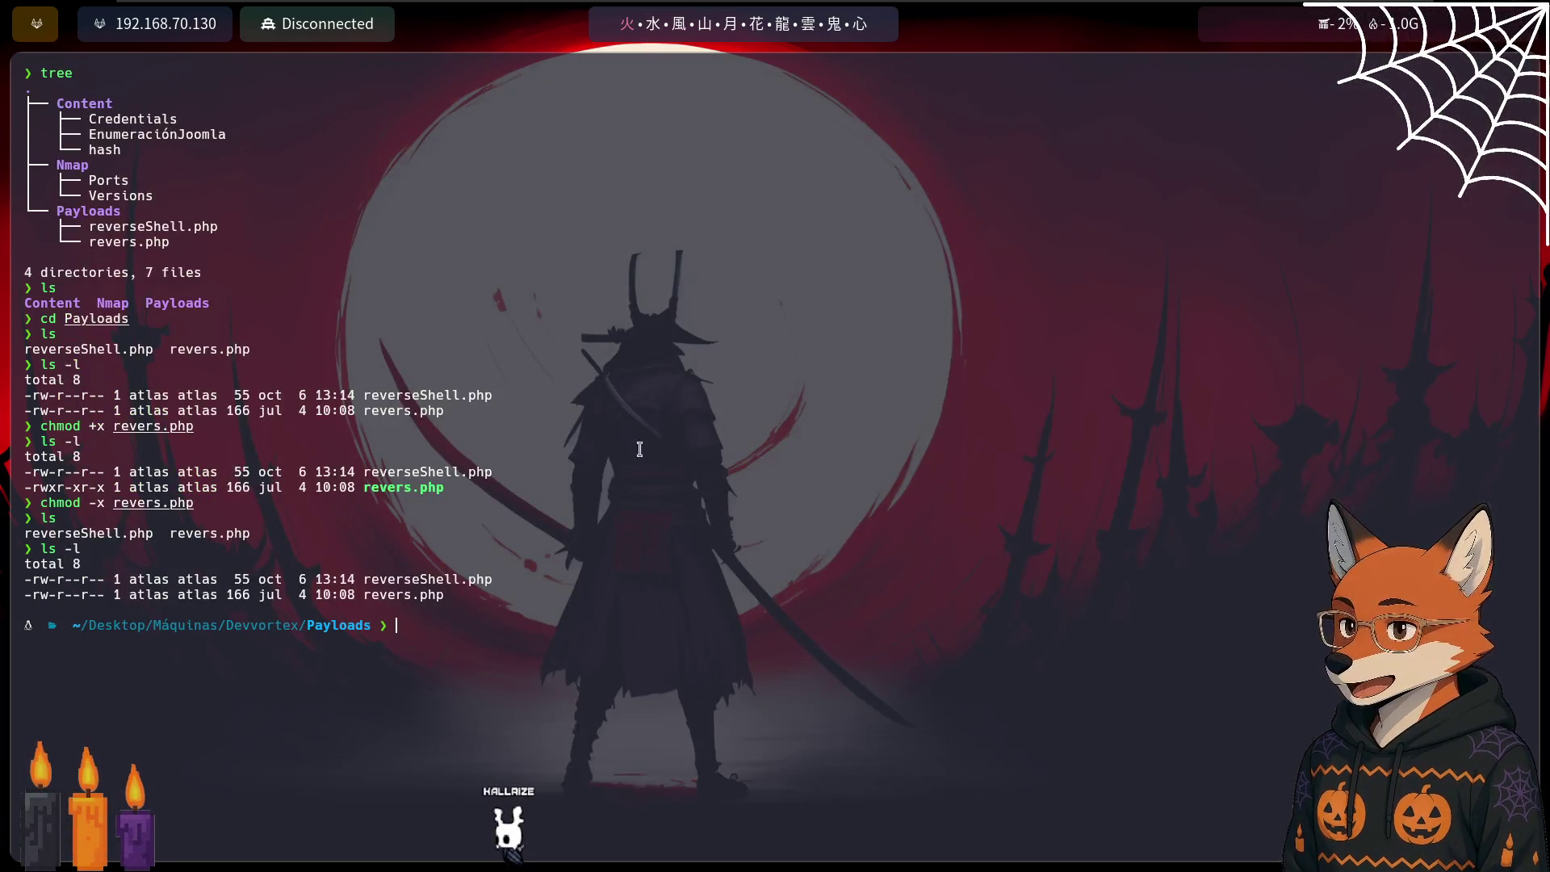
# In the lab terminal, remove all permissions from hola with chmod 000 hola
pyautogui.hotkey('alt', 'Tab')
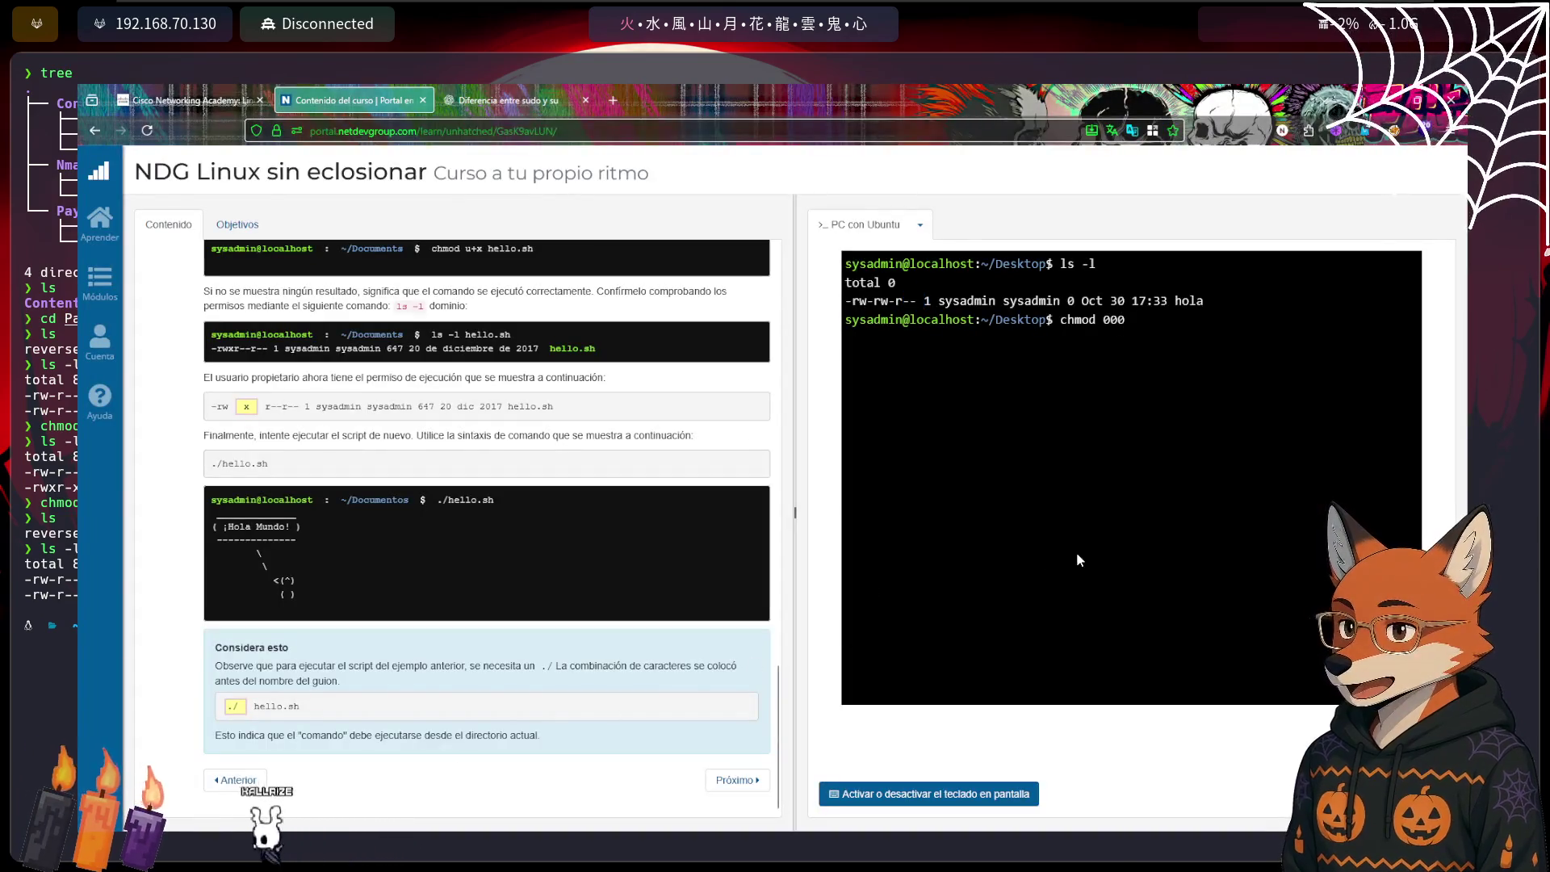
pyautogui.press('Return')
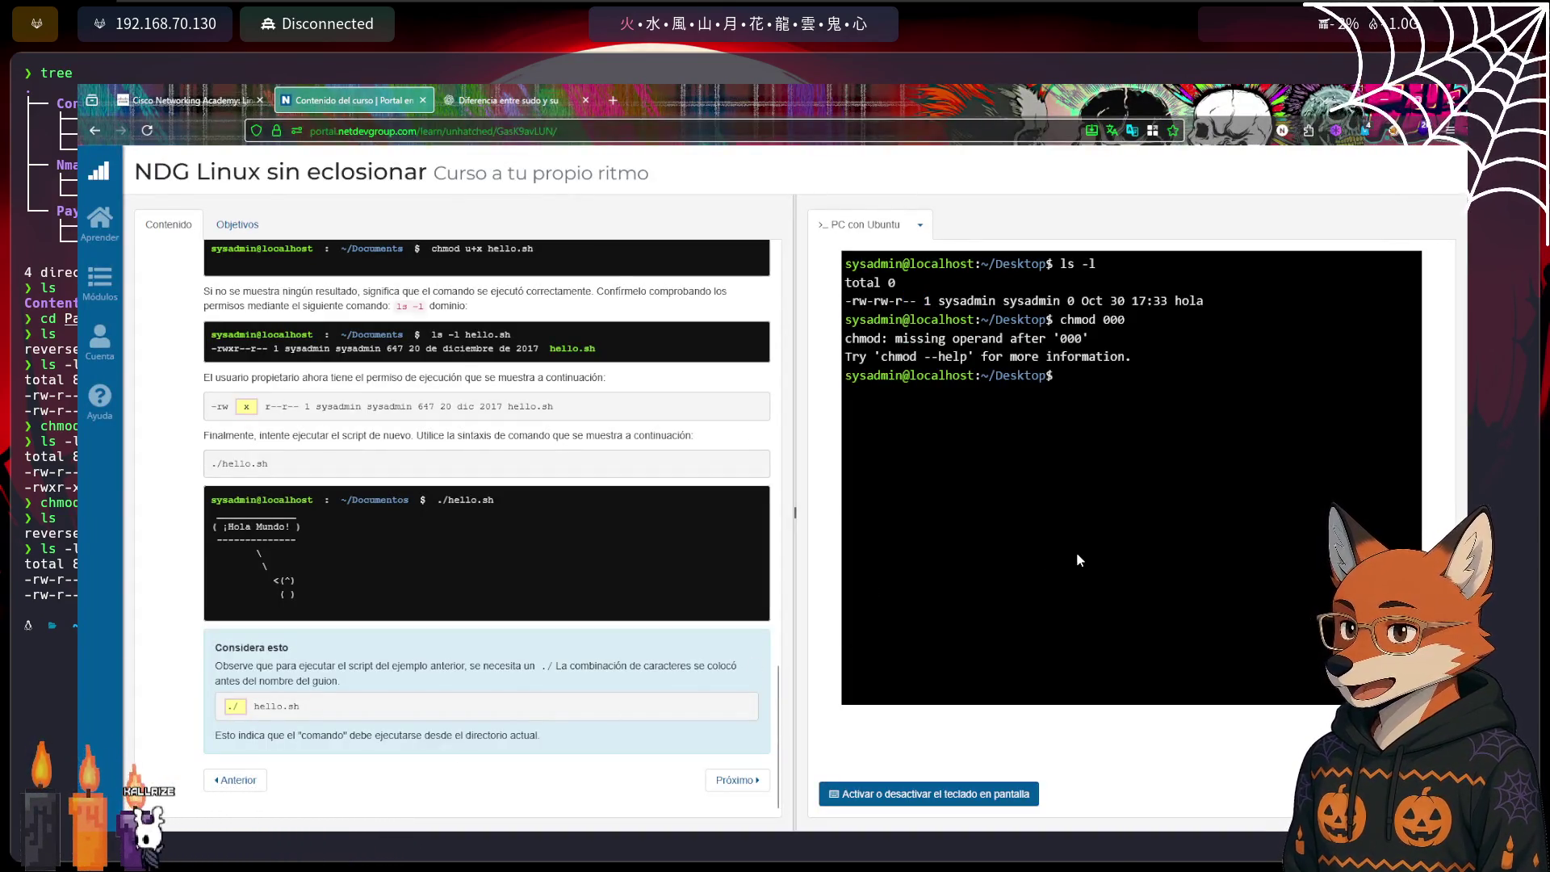
pyautogui.press('Up')
pyautogui.write('hola')
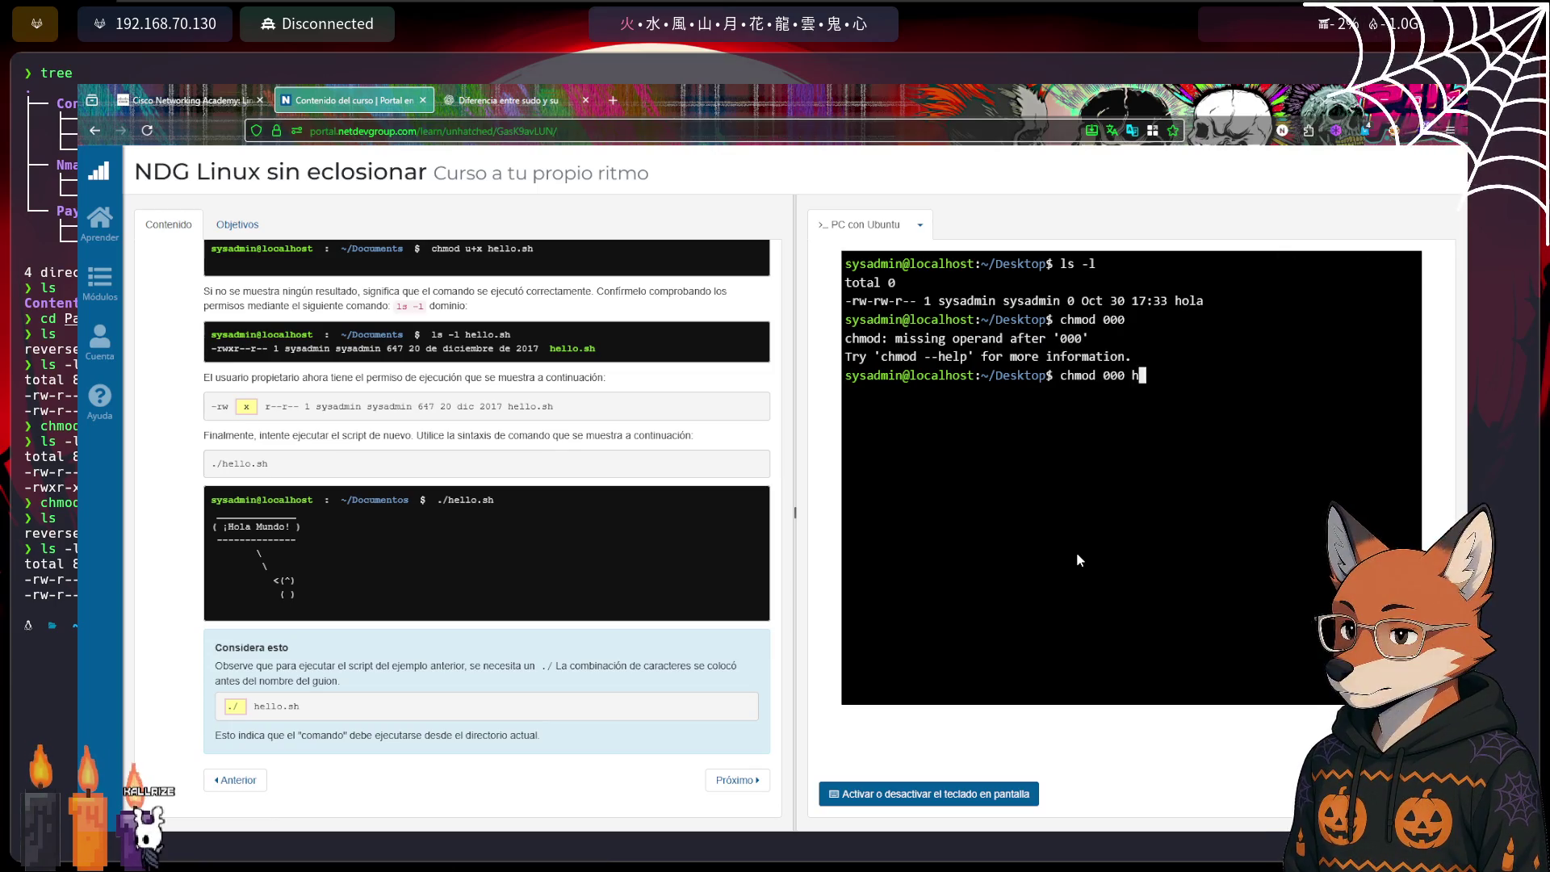
pyautogui.press('Return')
# Clear the terminal, list hola with ls -l, highlight its empty permissions, then switch to the RWX notes
pyautogui.hotkey('ctrl', 'l')
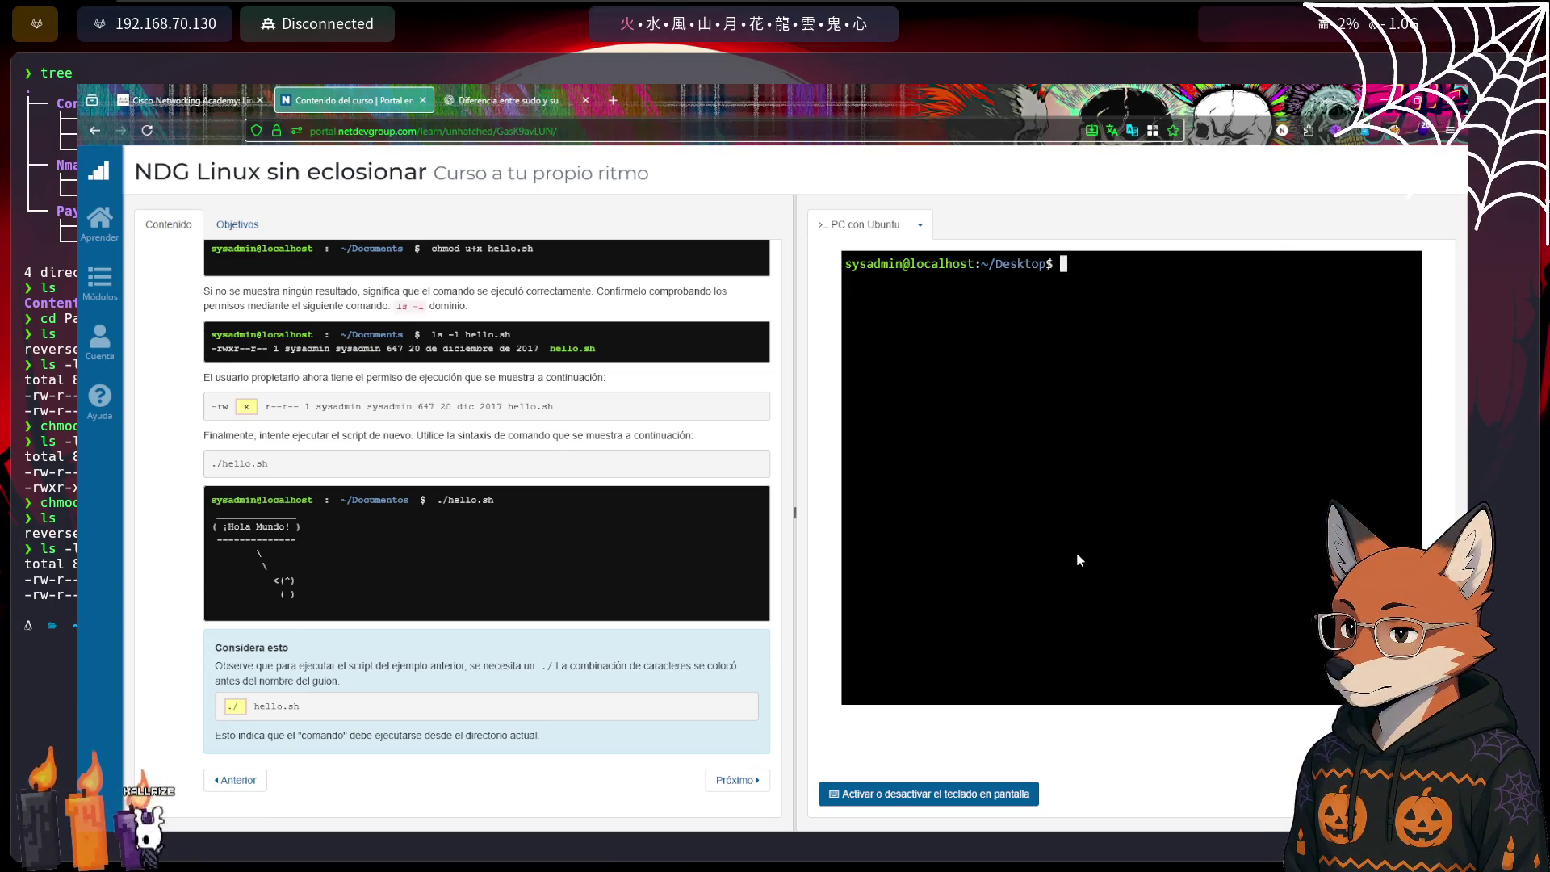
pyautogui.write('ls -')
pyautogui.press('Return')
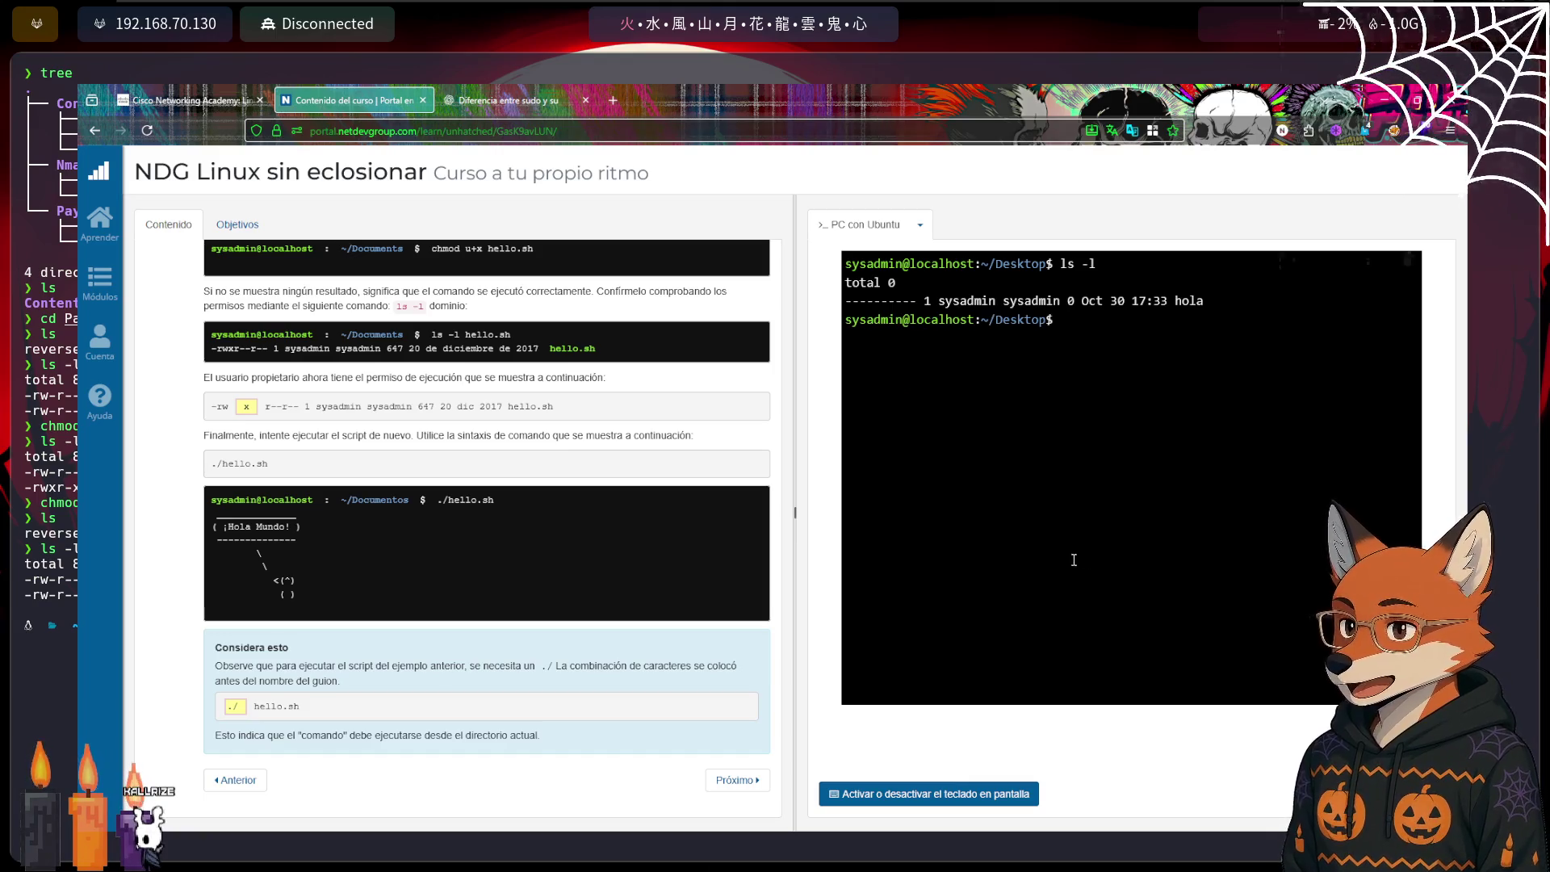
pyautogui.moveTo(851, 303); pyautogui.dragTo(891, 299)
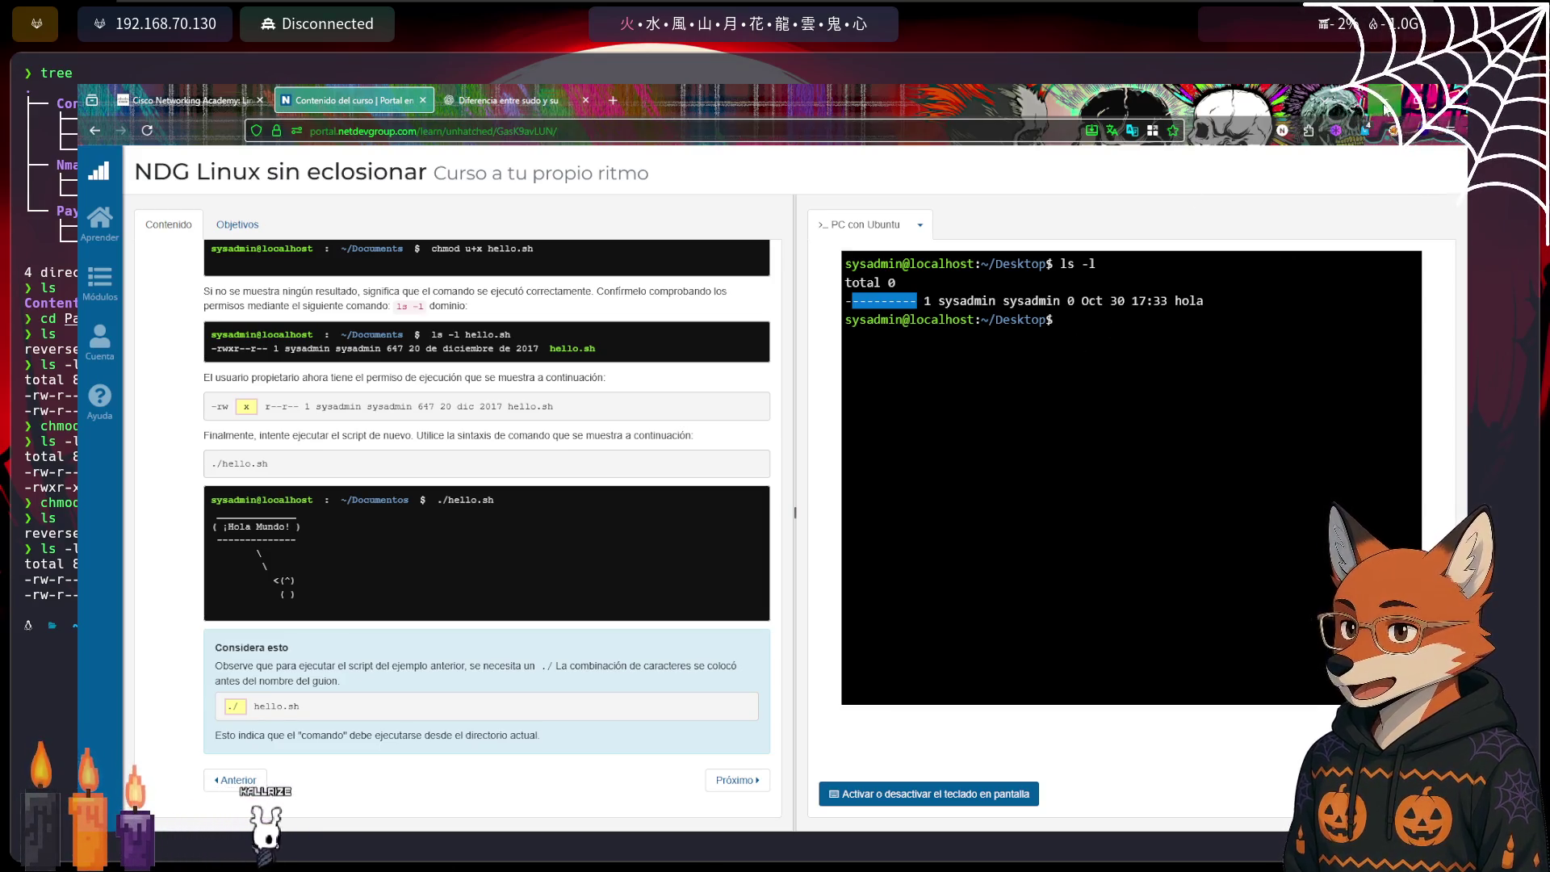
pyautogui.click(1385, 100)
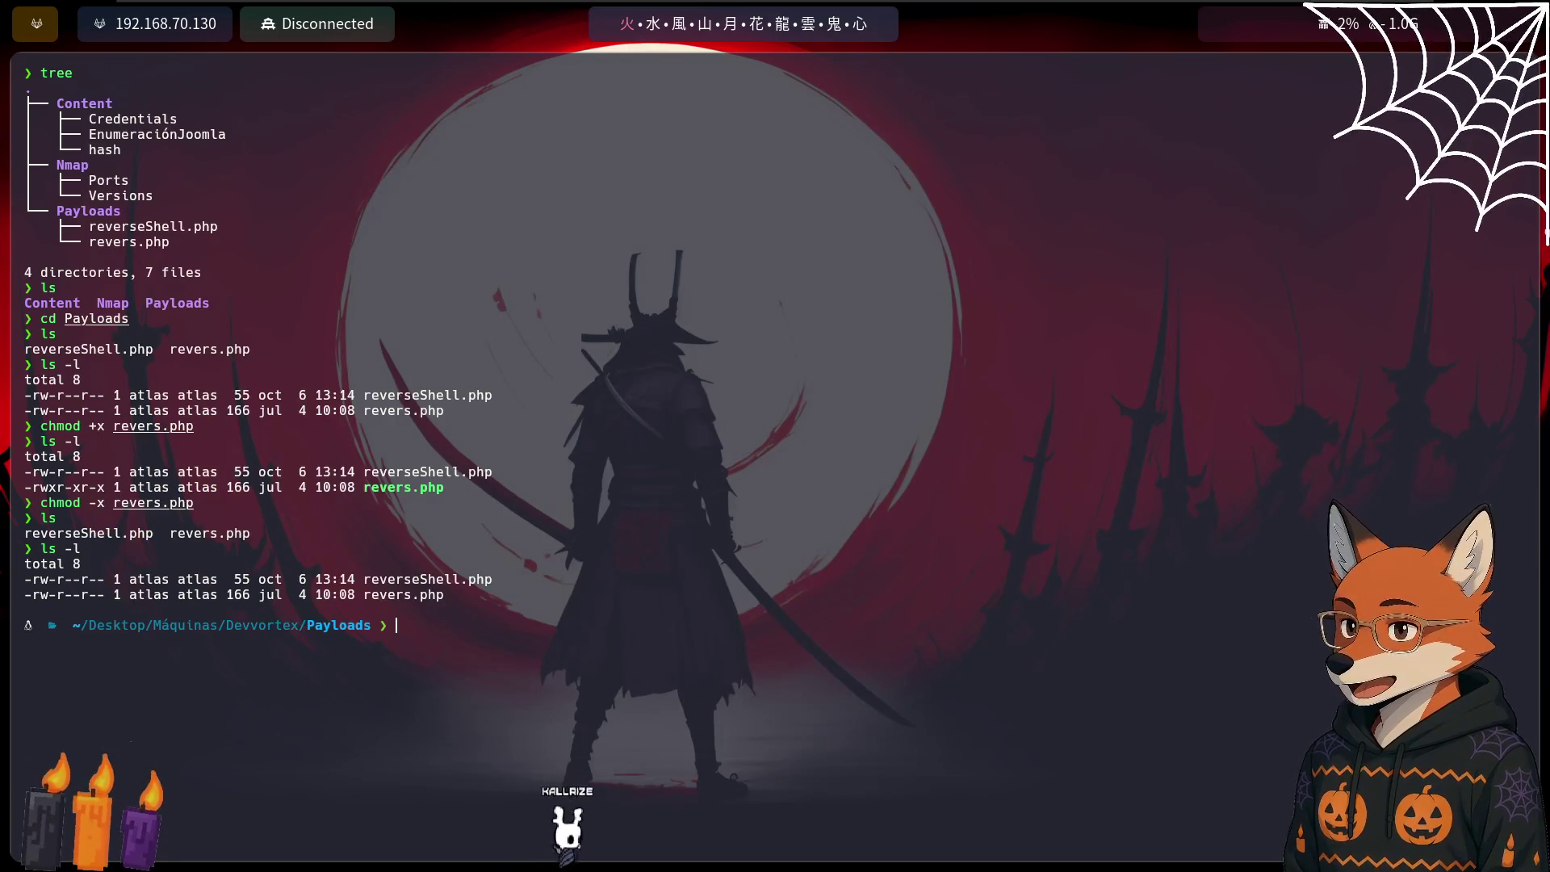
pyautogui.hotkey('alt', 'Tab')
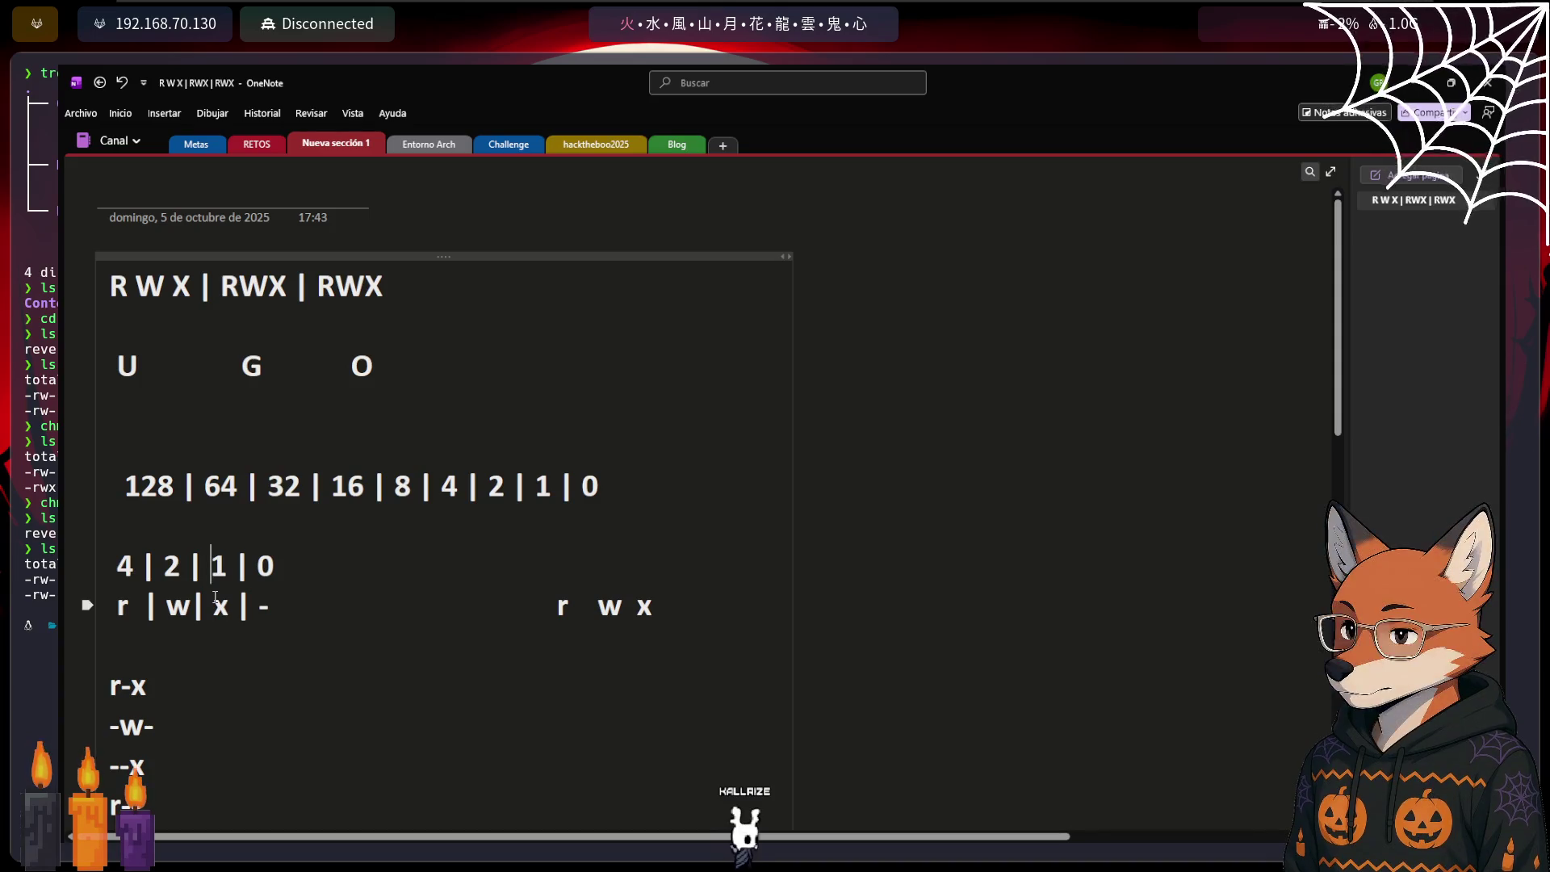
# Point out the 1 in the 4 | 2 | 1 | 0 row, then minimise OneNote to reveal the lab
pyautogui.click(213, 563)
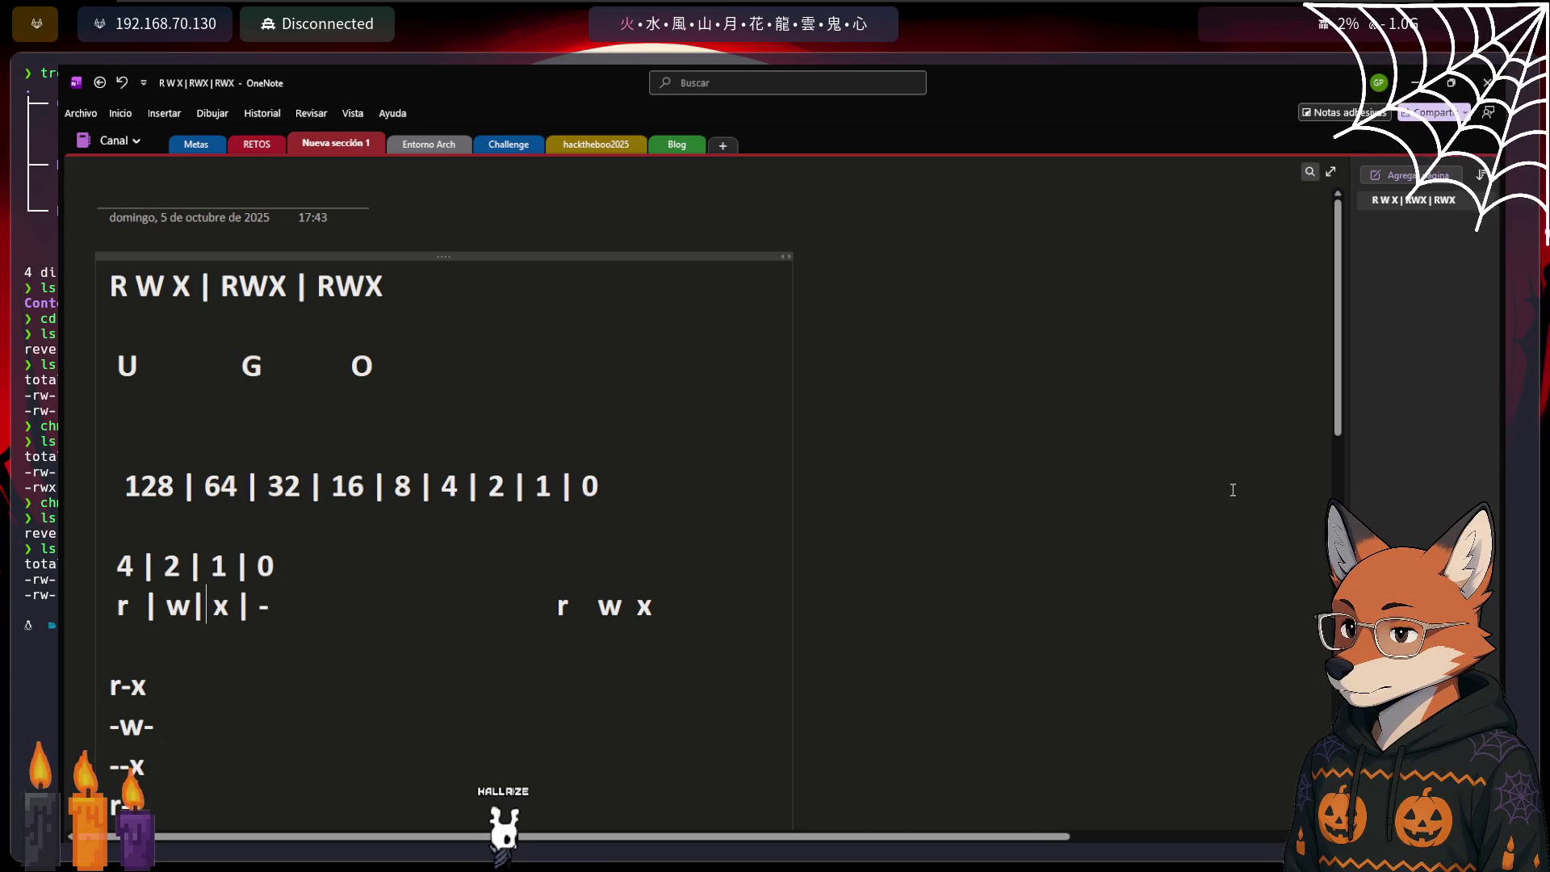
pyautogui.click(1413, 91)
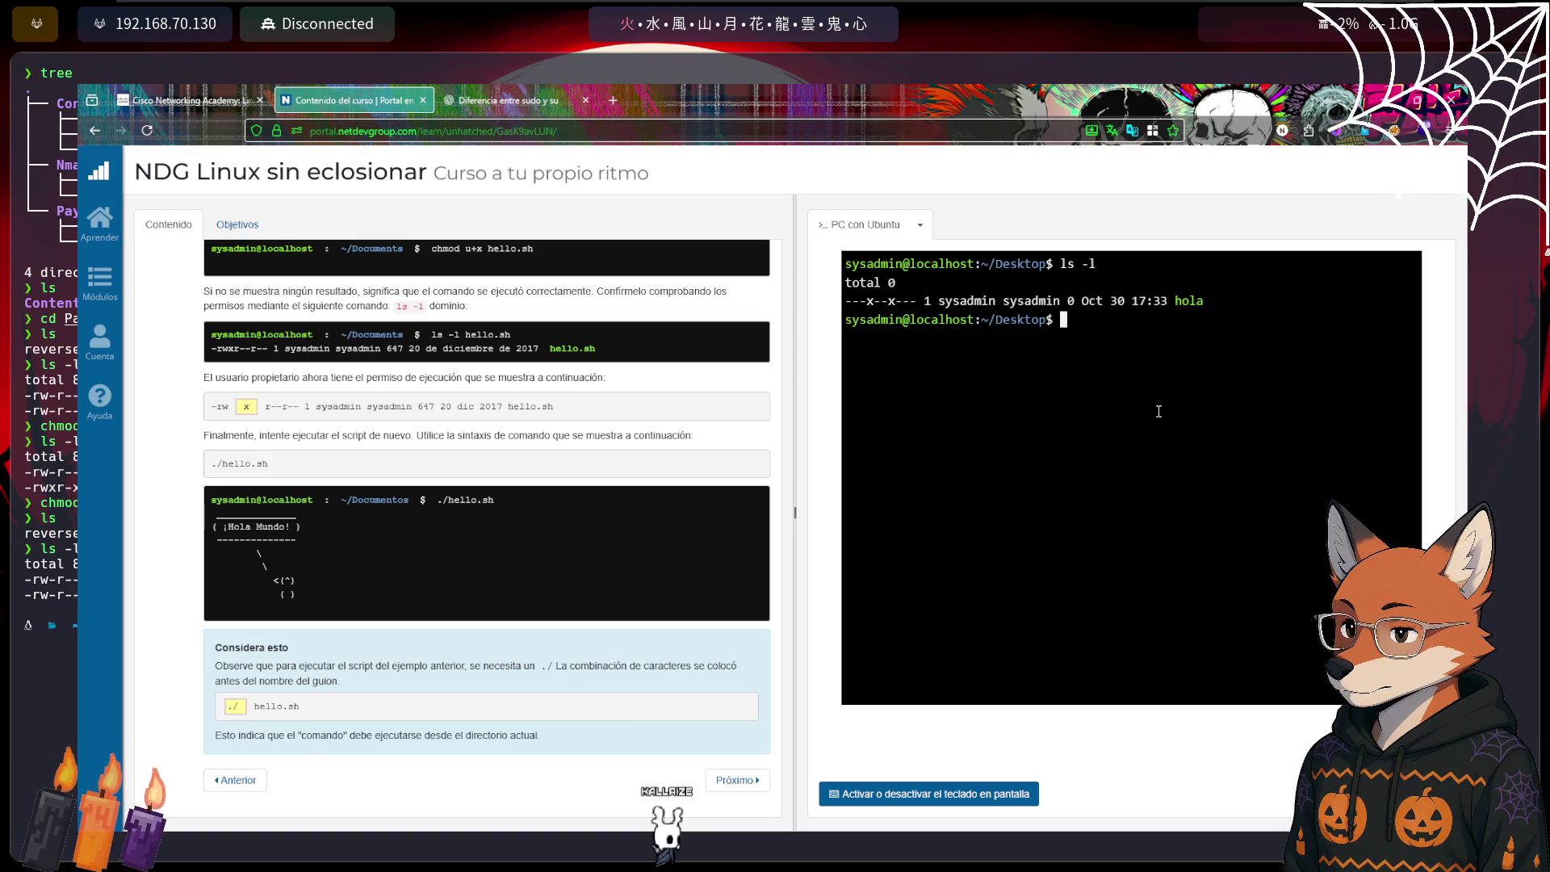
pyautogui.scroll(3, 1159, 411)
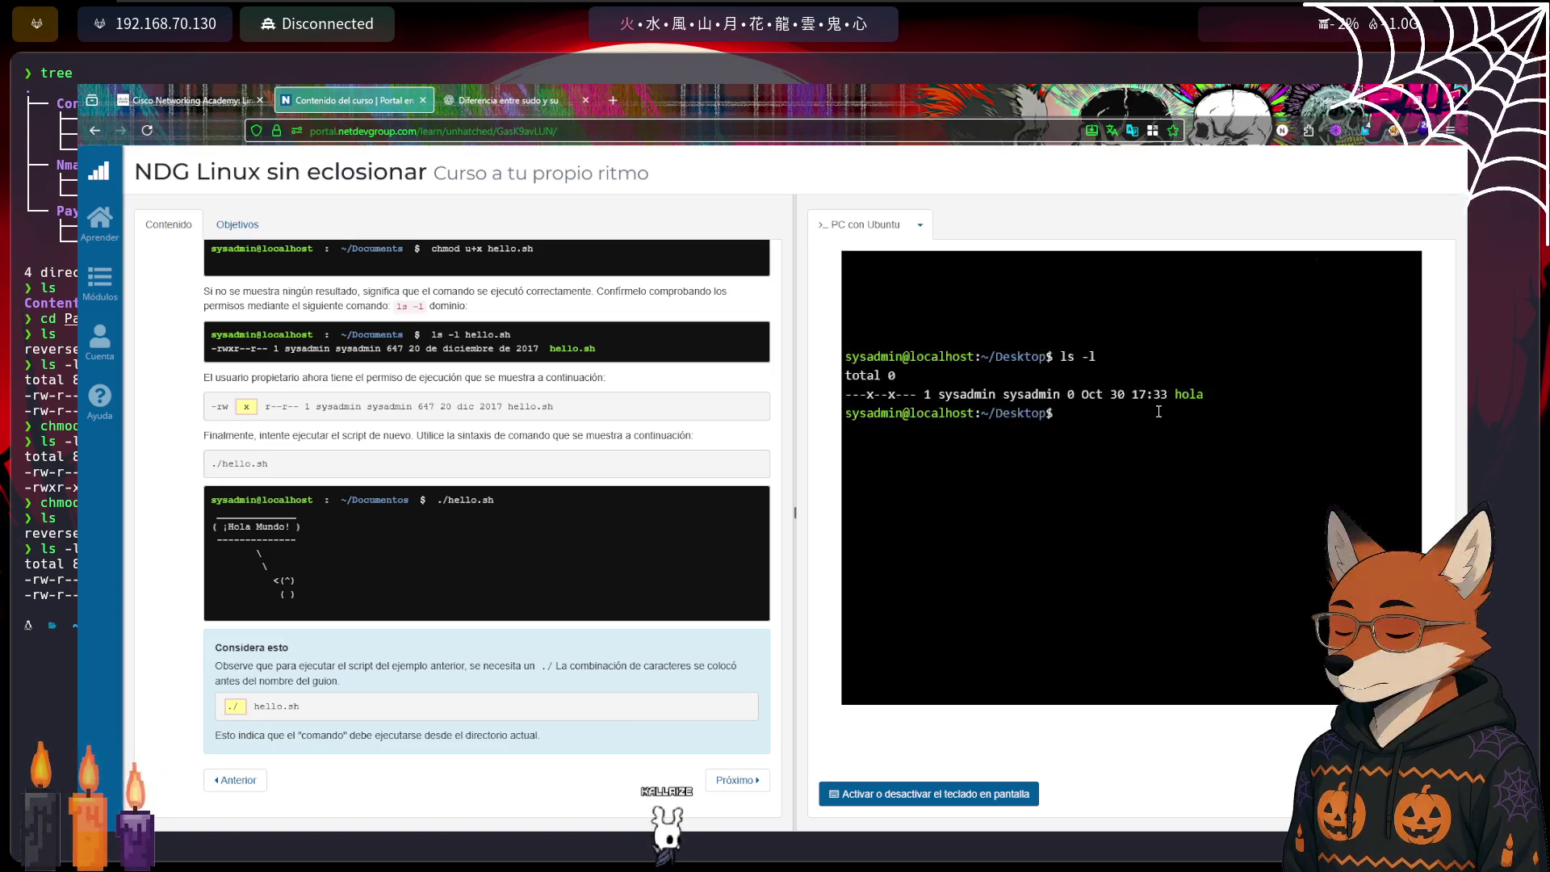
pyautogui.scroll(-2, 1158, 411)
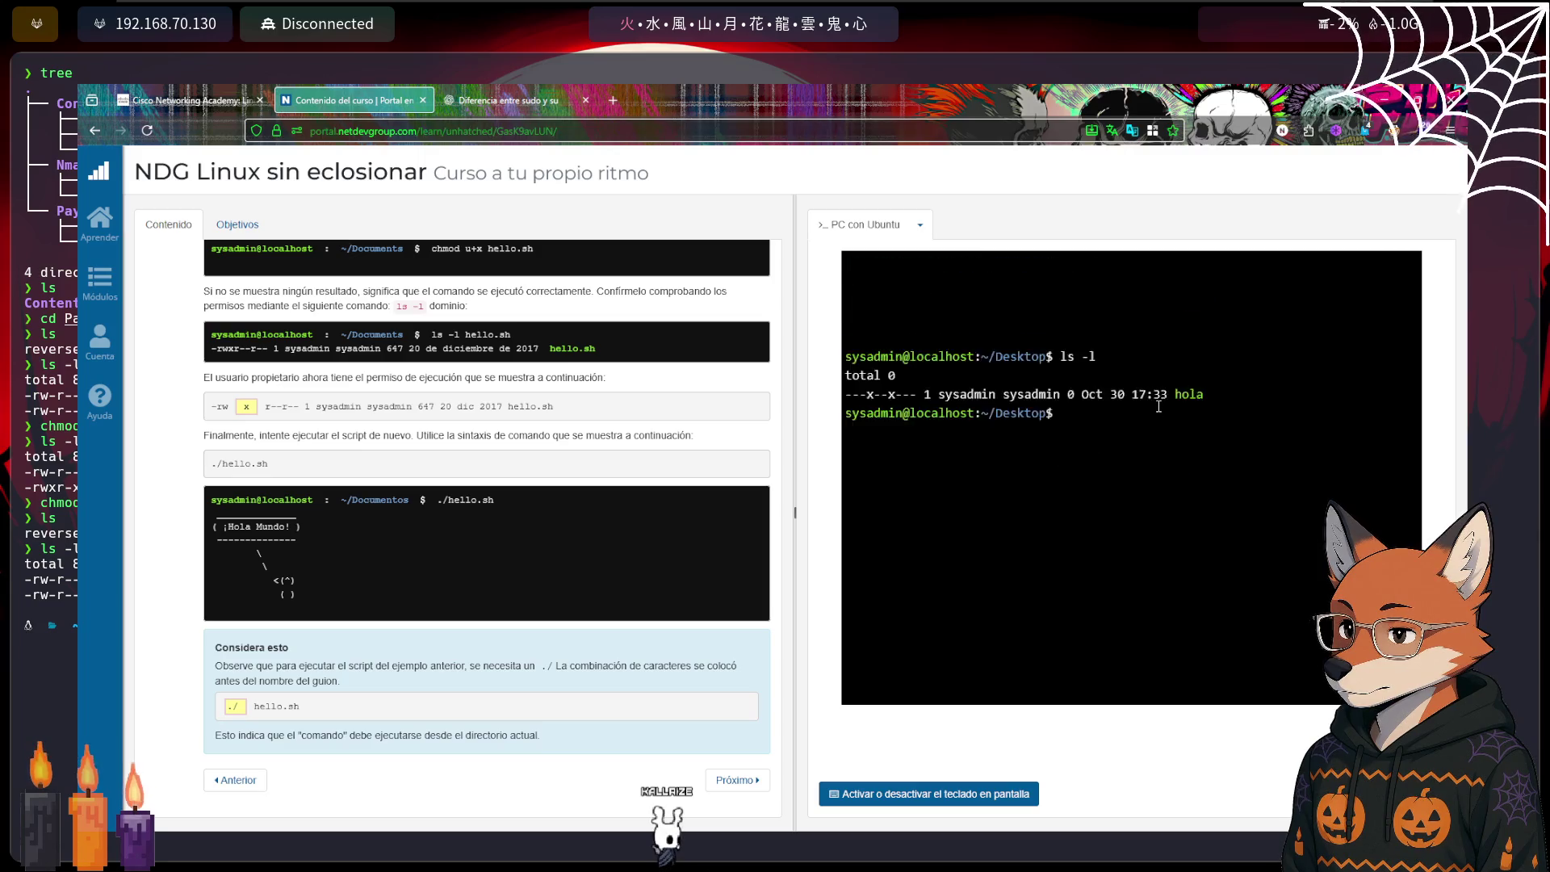
pyautogui.scroll(-2, 1149, 388)
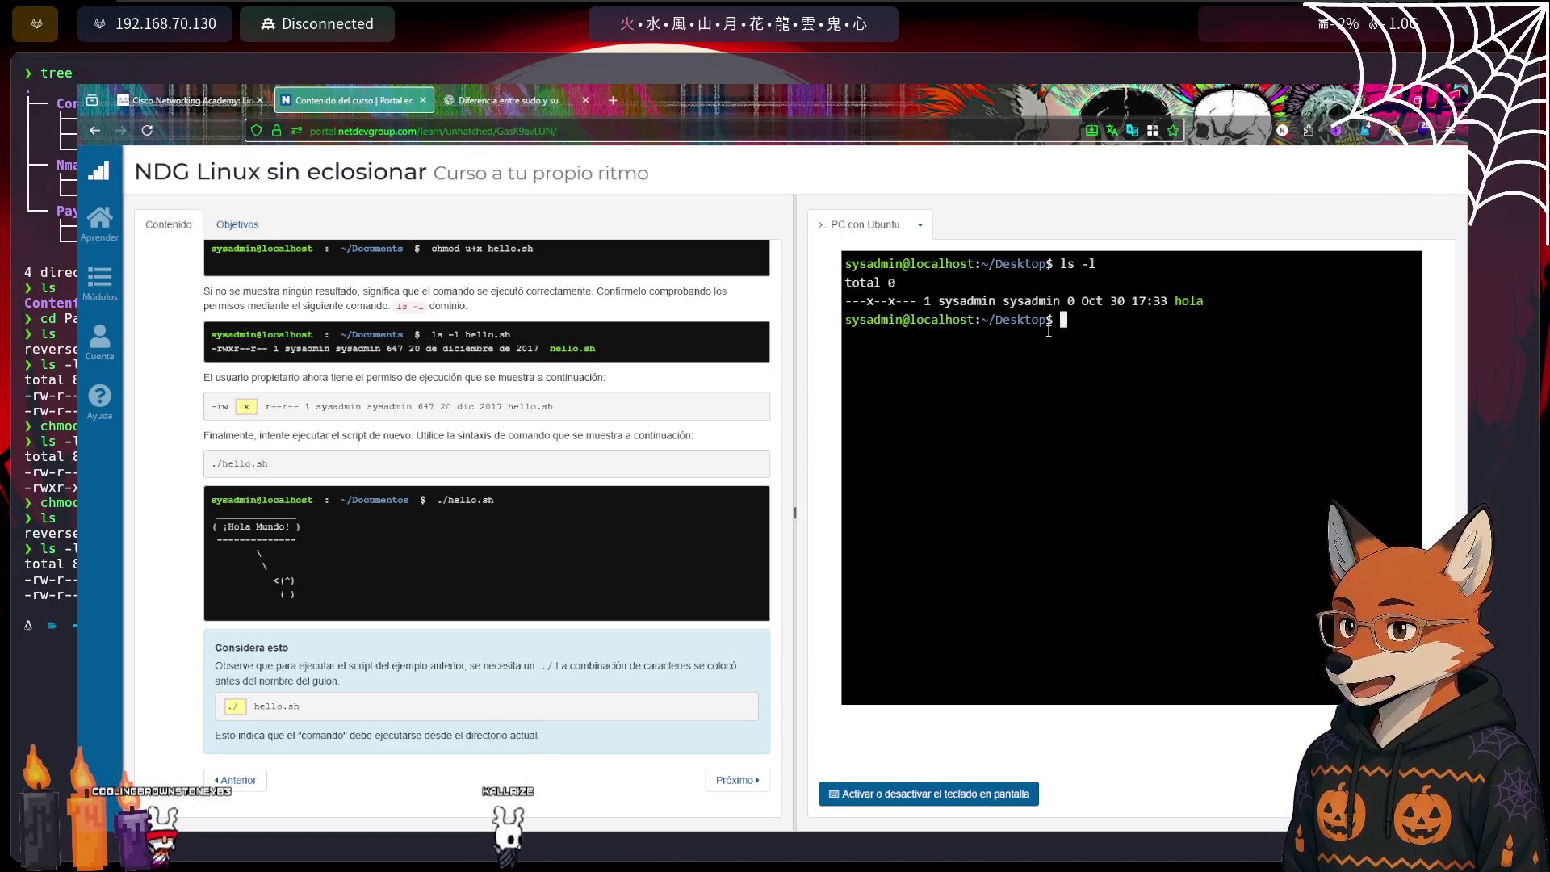
# Give hola's owner read permission with chmod u+r hola and list it
pyautogui.write('chmod ')
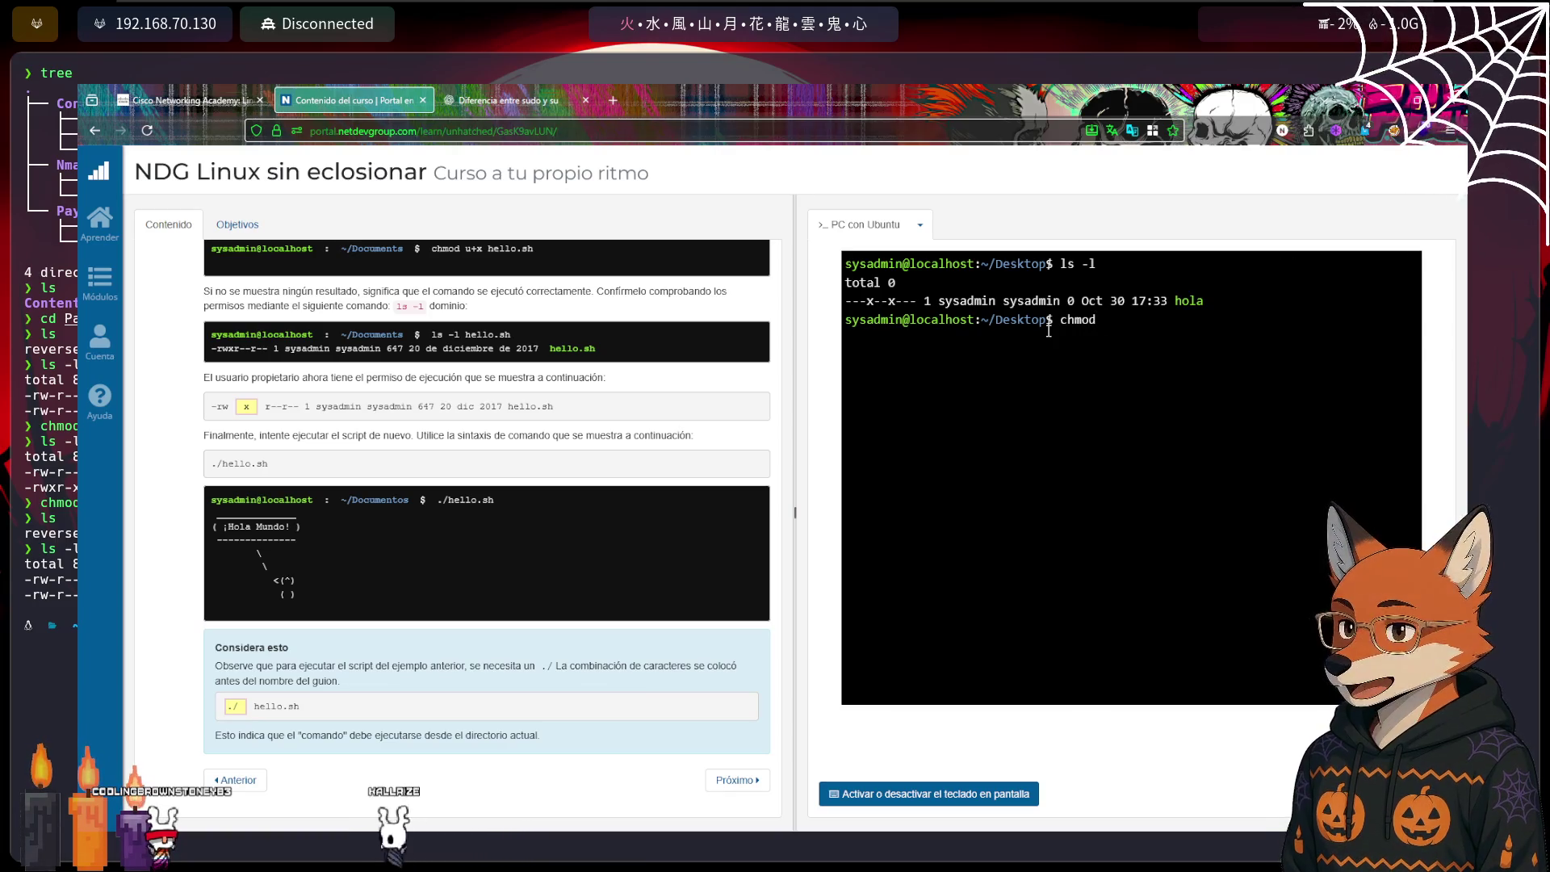
pyautogui.write('u+r hola')
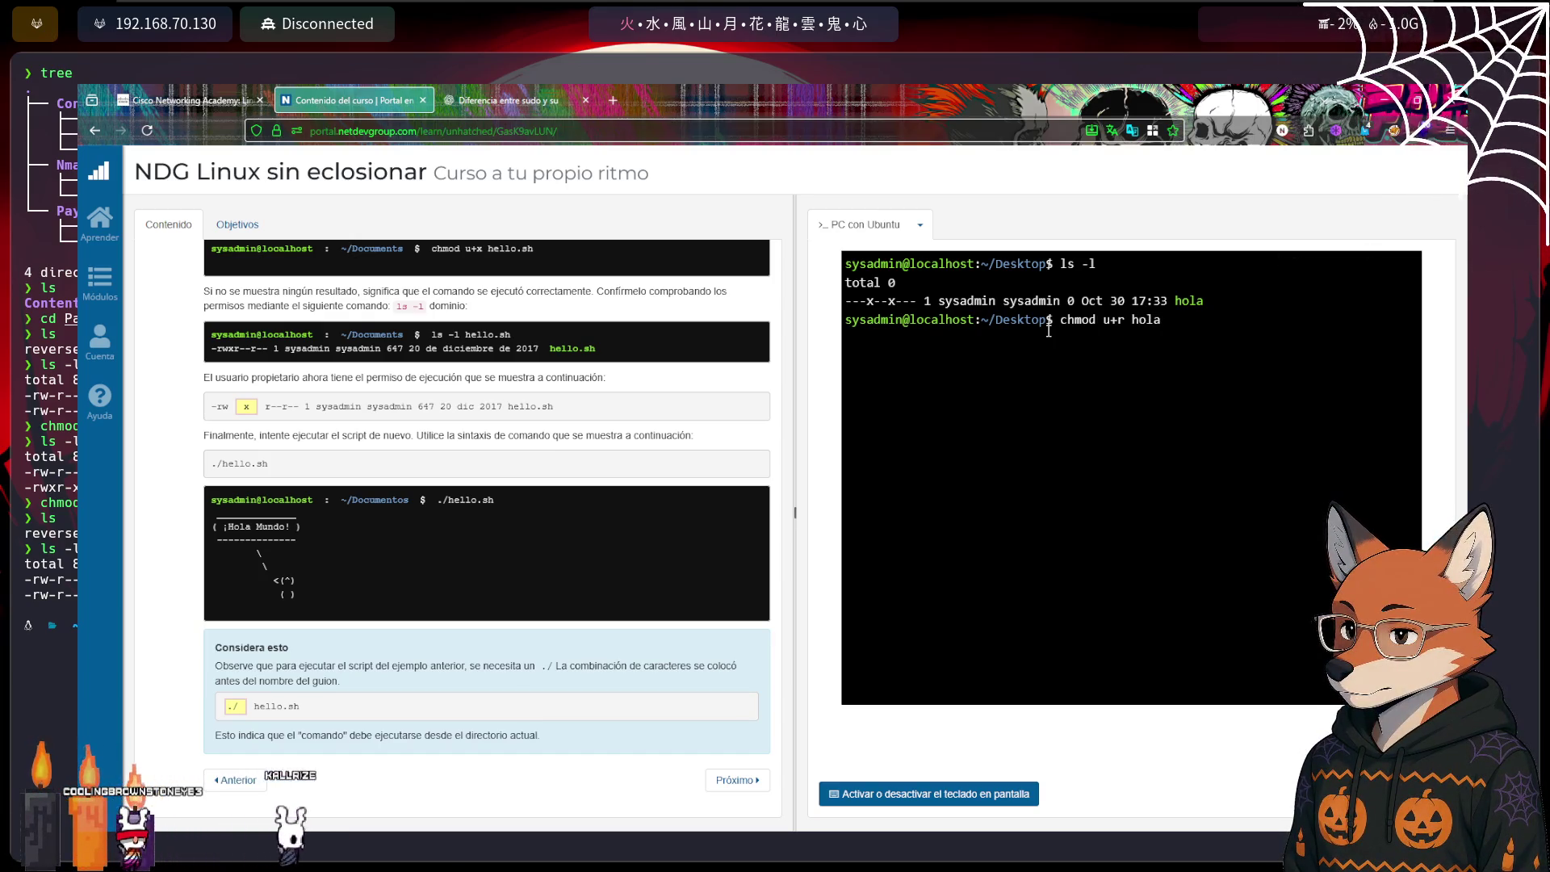
pyautogui.press('Return')
pyautogui.write('ls')
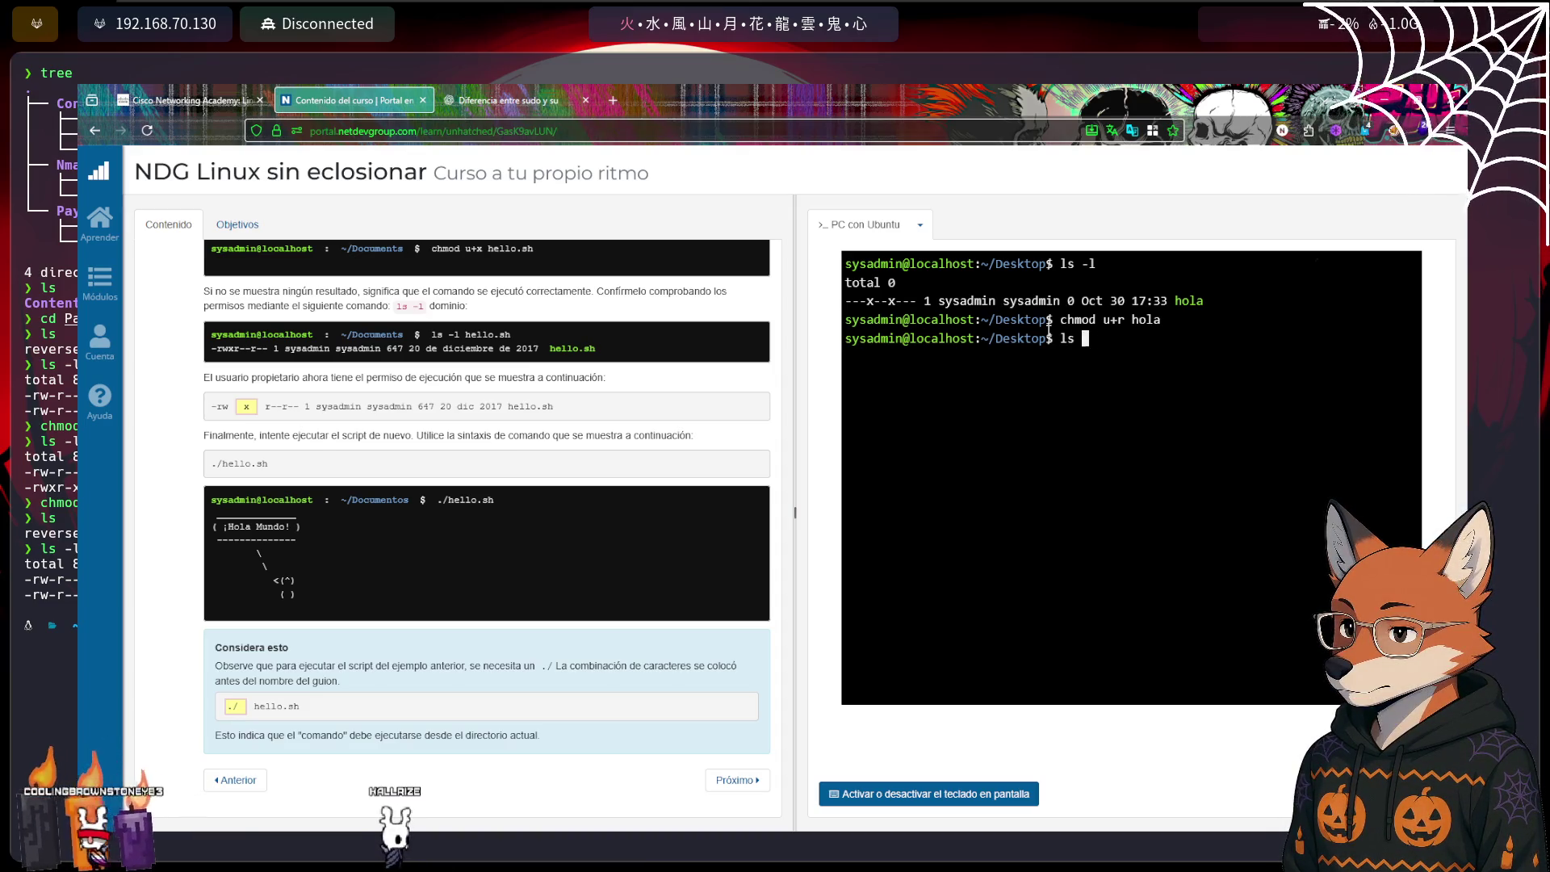
pyautogui.write('-ll')
pyautogui.press('Return')
pyautogui.write('chmod')
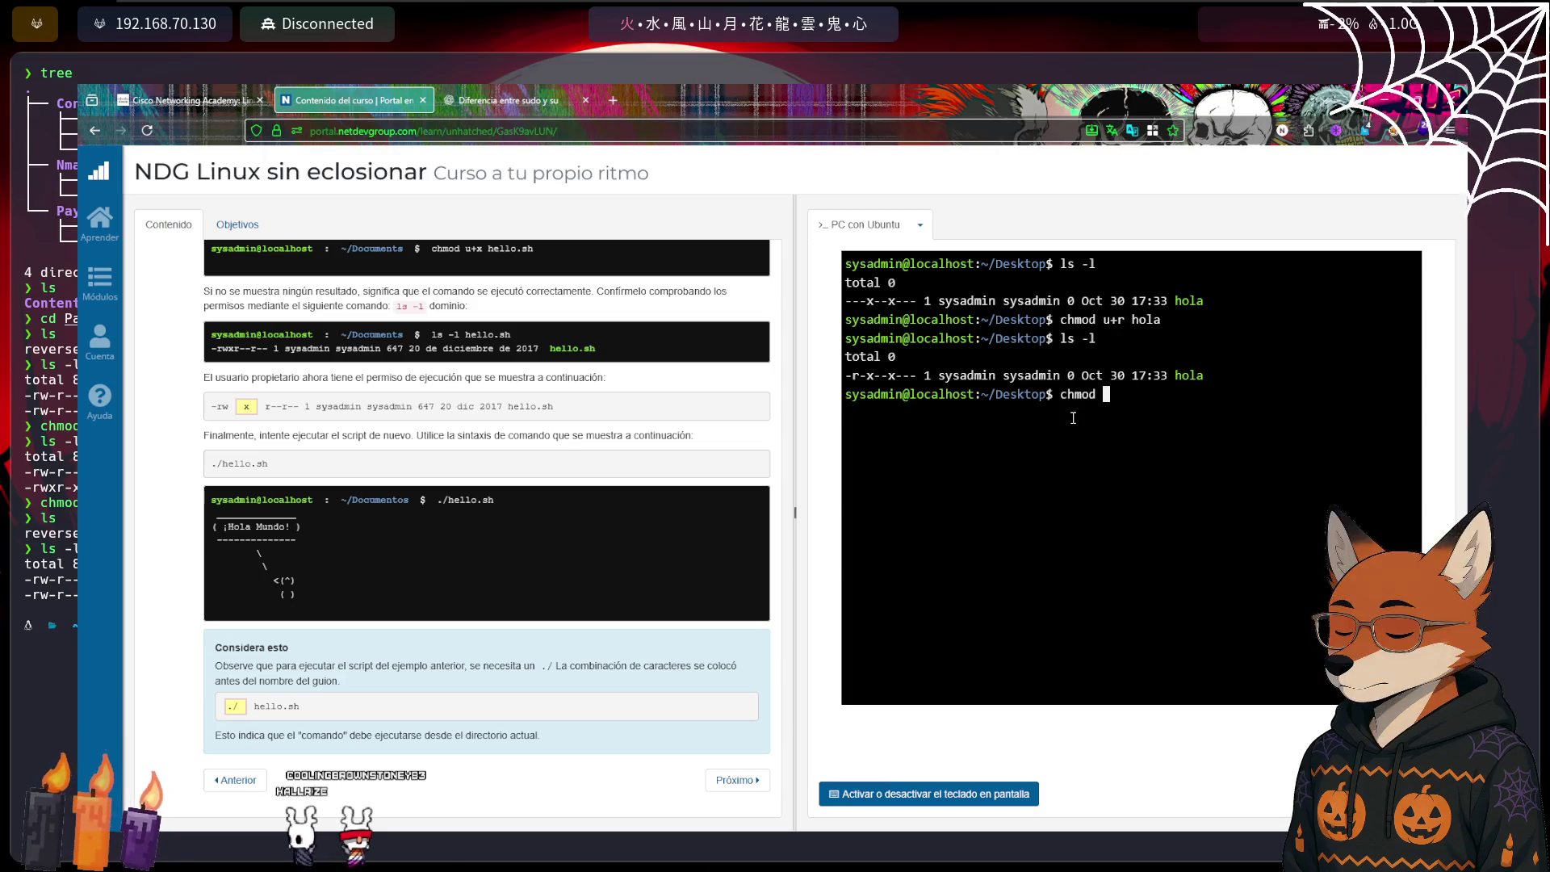
# Add read permission for everyone with chmod +r hola and check the listing
pyautogui.write('+r hola')
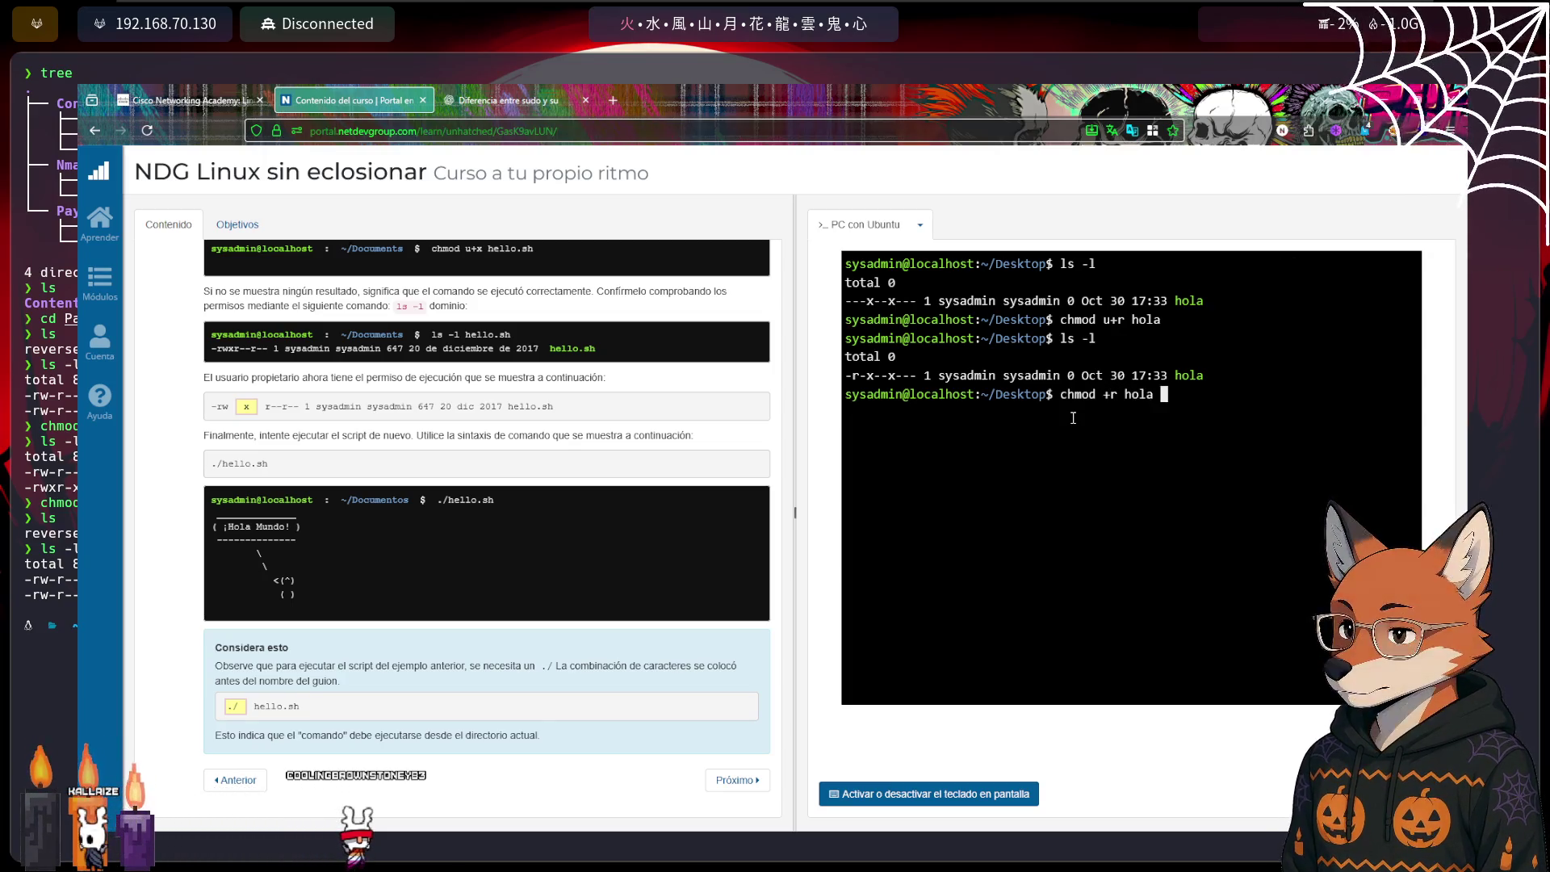
pyautogui.press('Return')
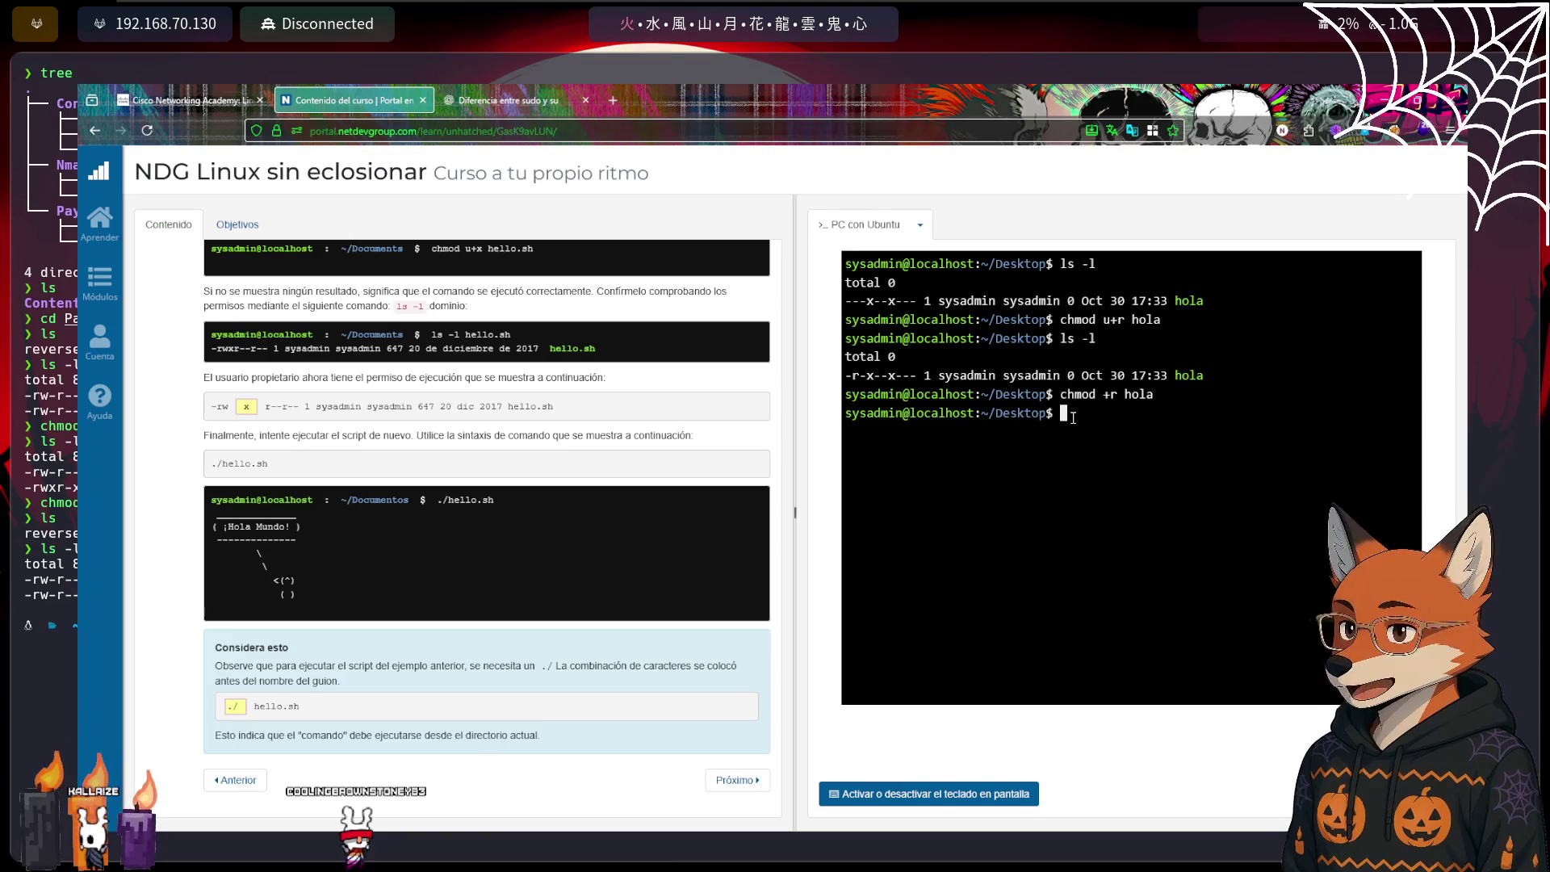
pyautogui.write('ls')
pyautogui.press('Return')
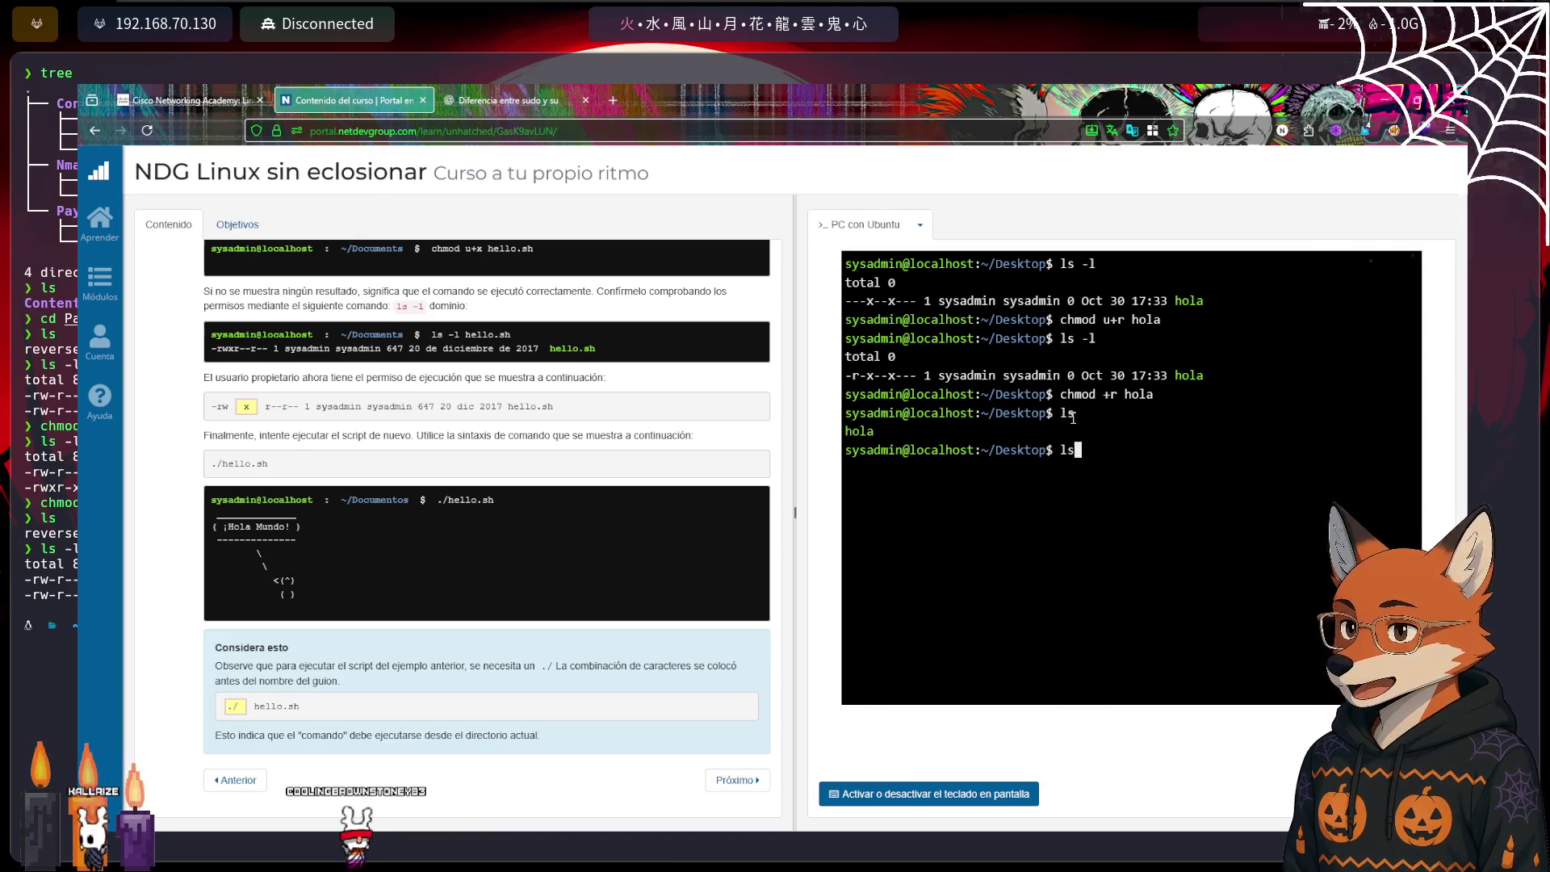
pyautogui.press('Return')
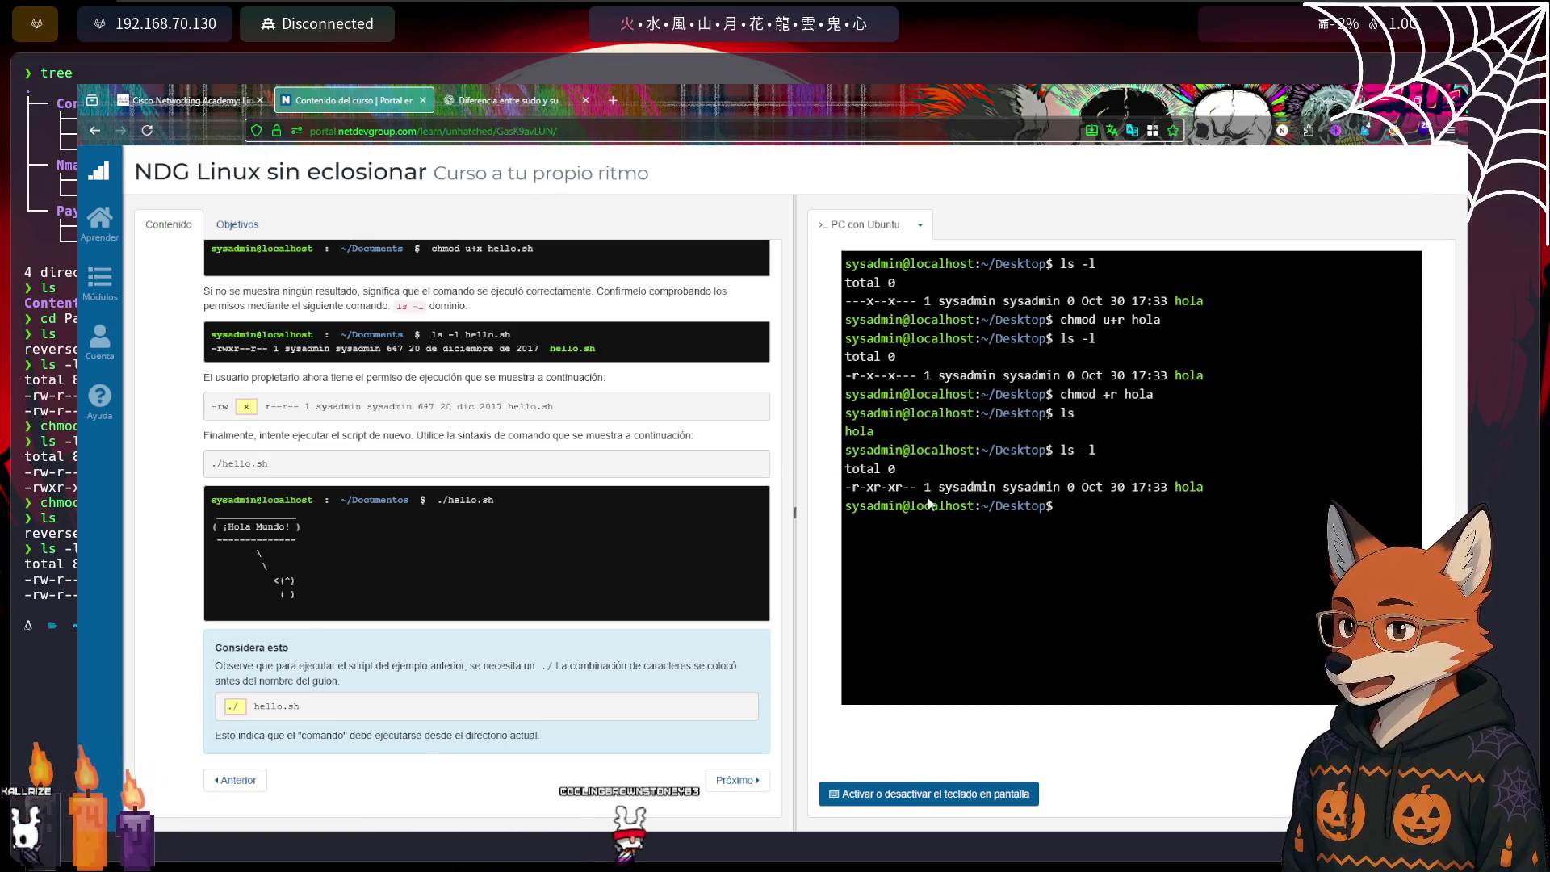
# Revoke read with chmod -r hola, confirming ---x--x--- after clearing, then leave the course
pyautogui.write('chmod -')
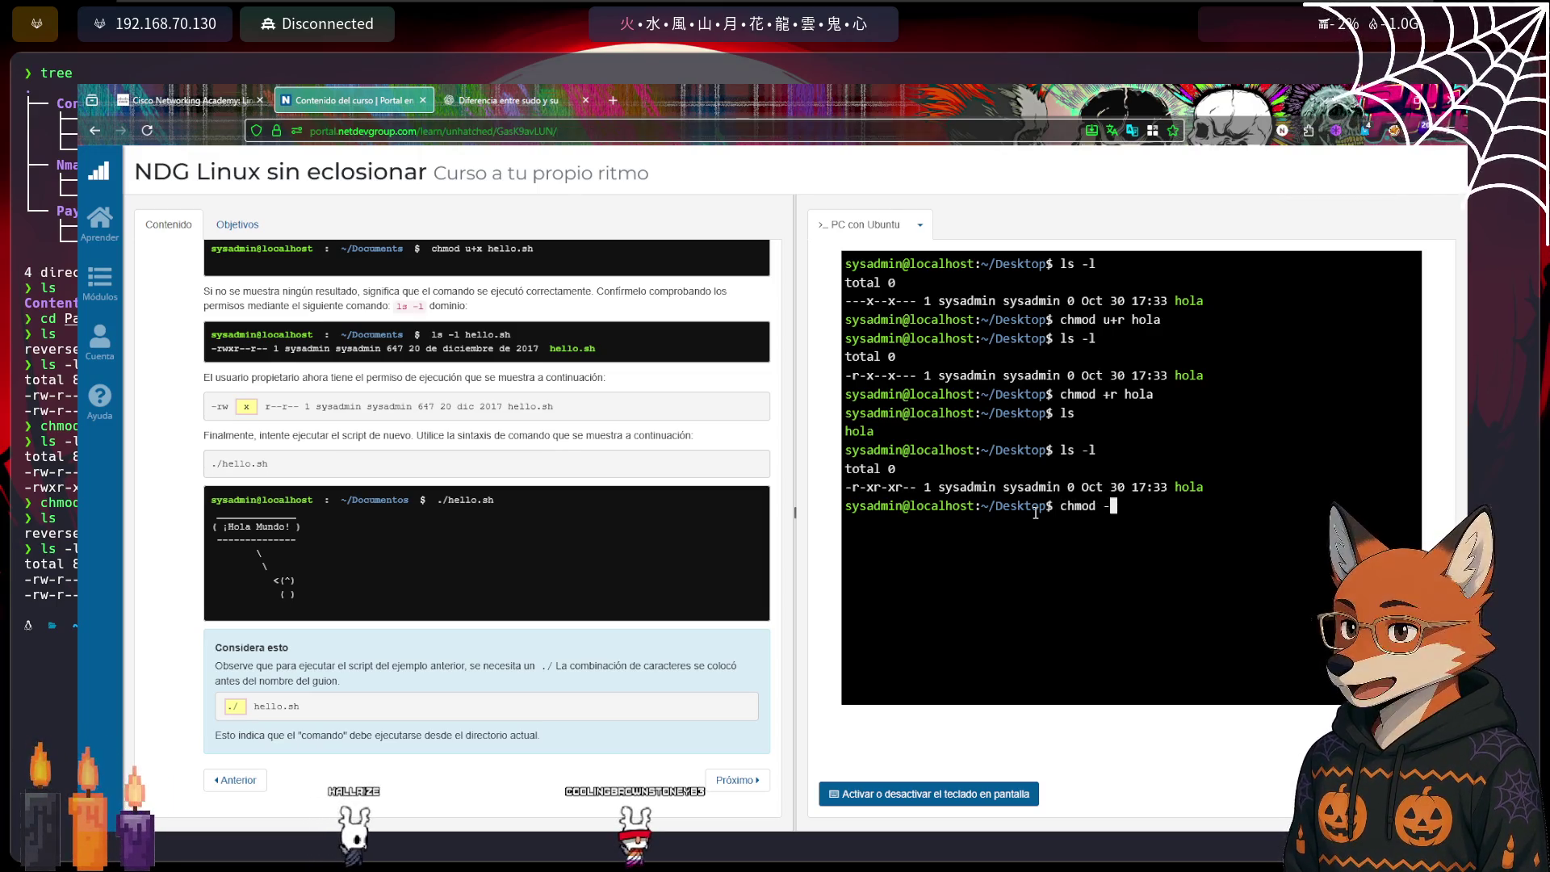
pyautogui.write('r hola')
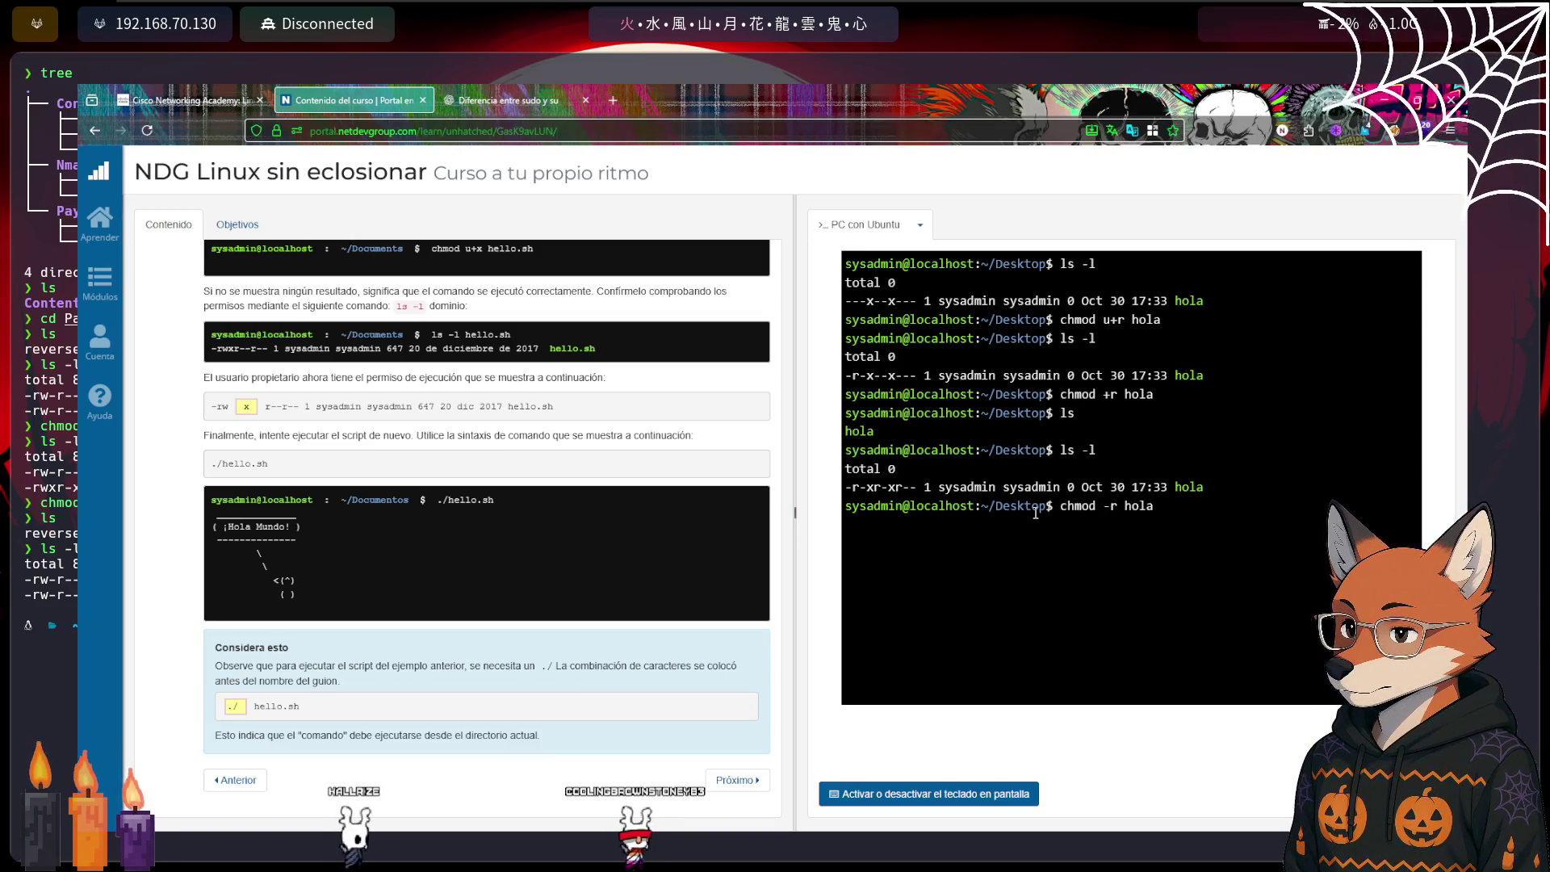
pyautogui.press('Return')
pyautogui.hotkey('ctrl', 'l')
pyautogui.write('ls')
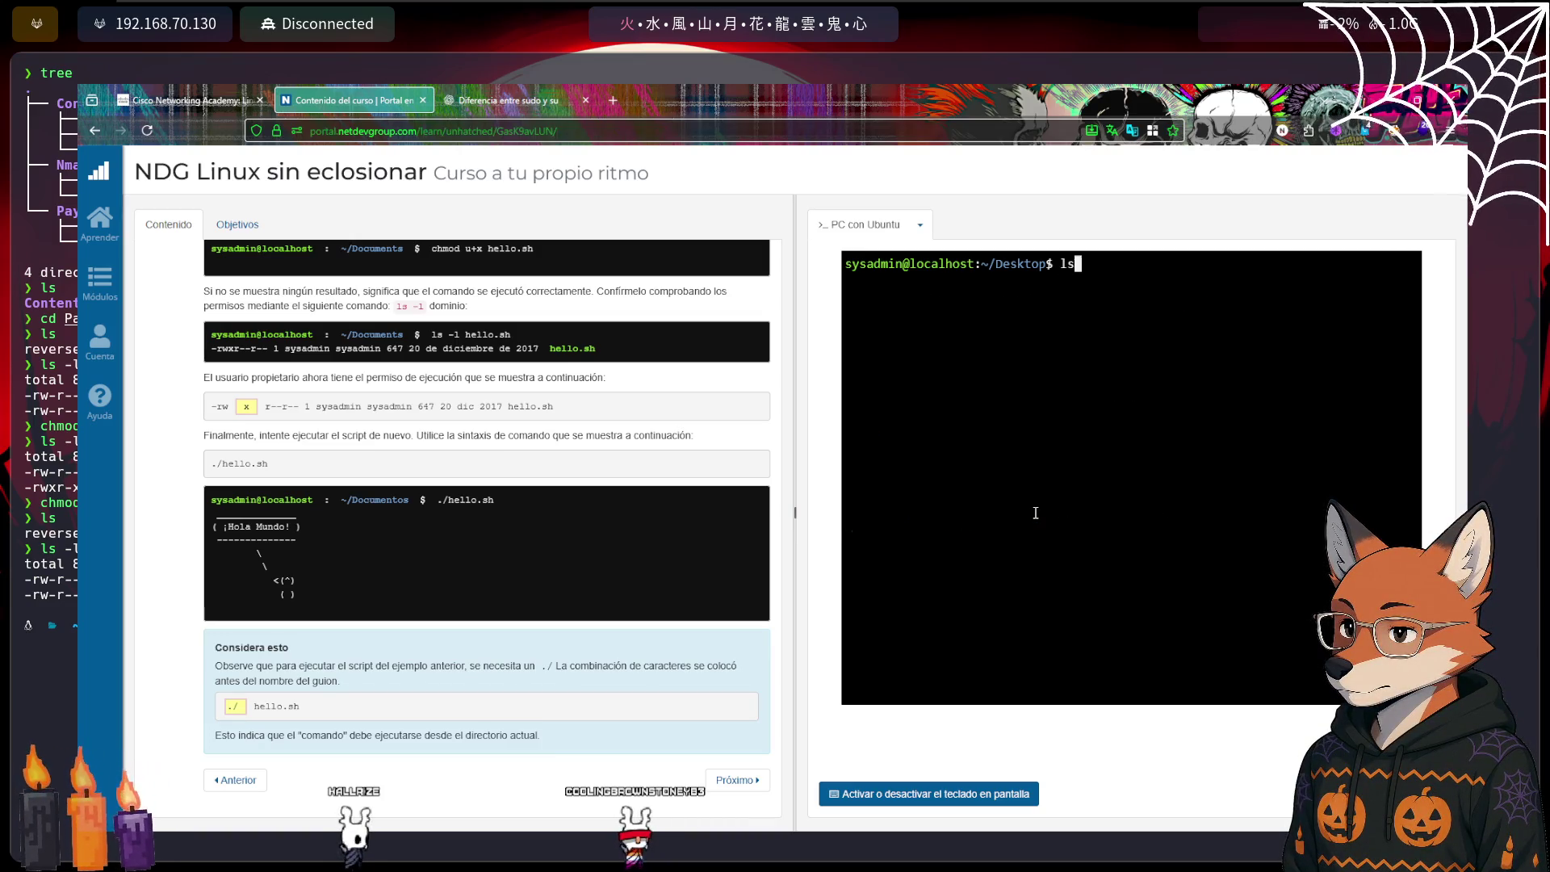
pyautogui.write(' -l')
pyautogui.press('Return')
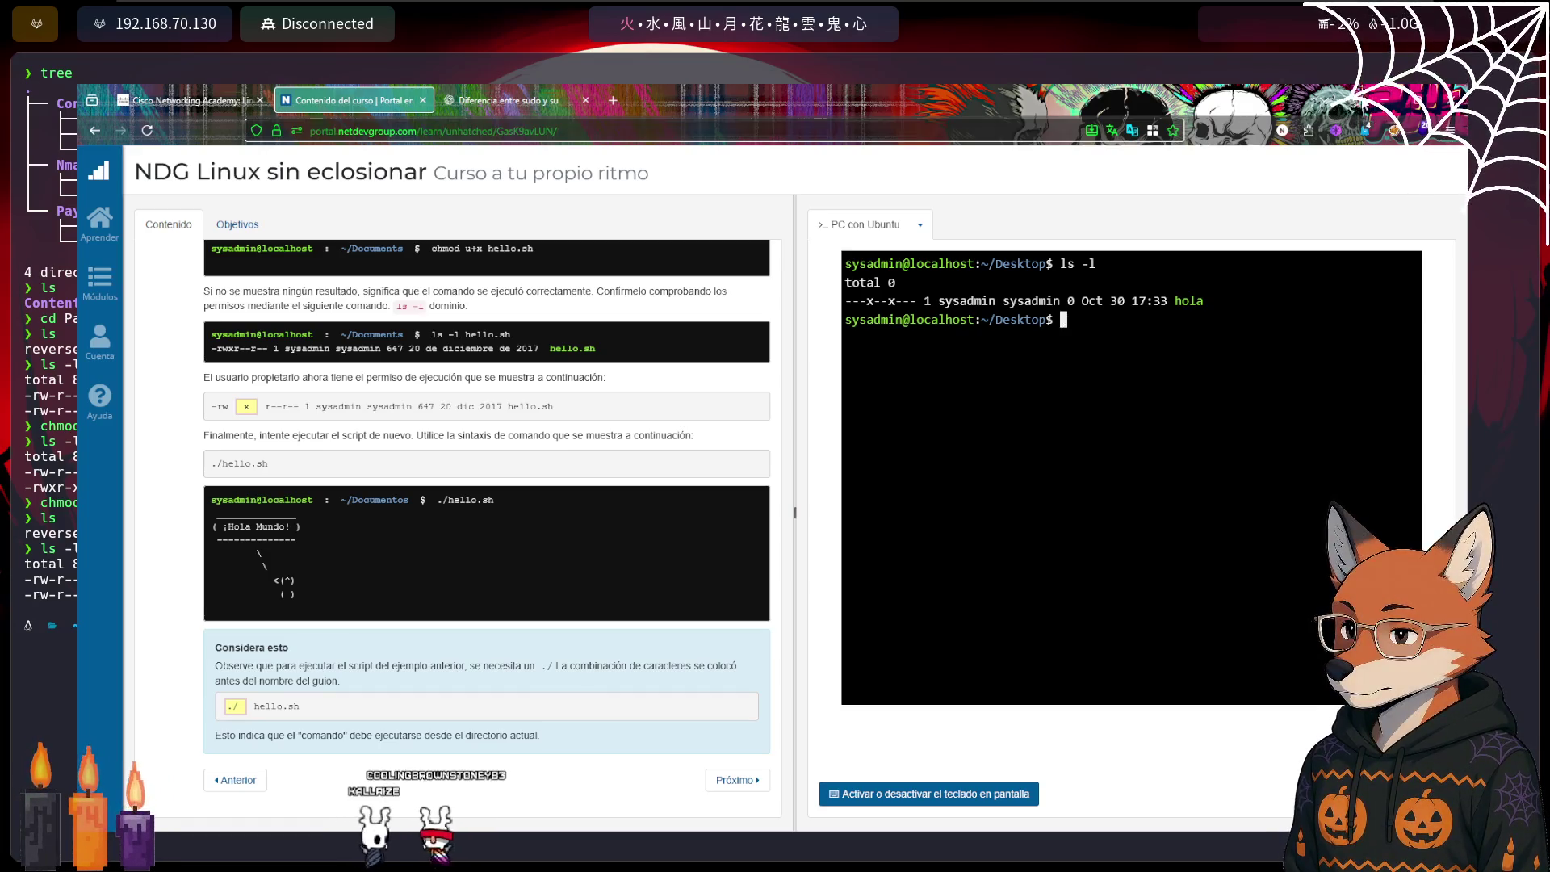
pyautogui.hotkey('alt', 'Tab')
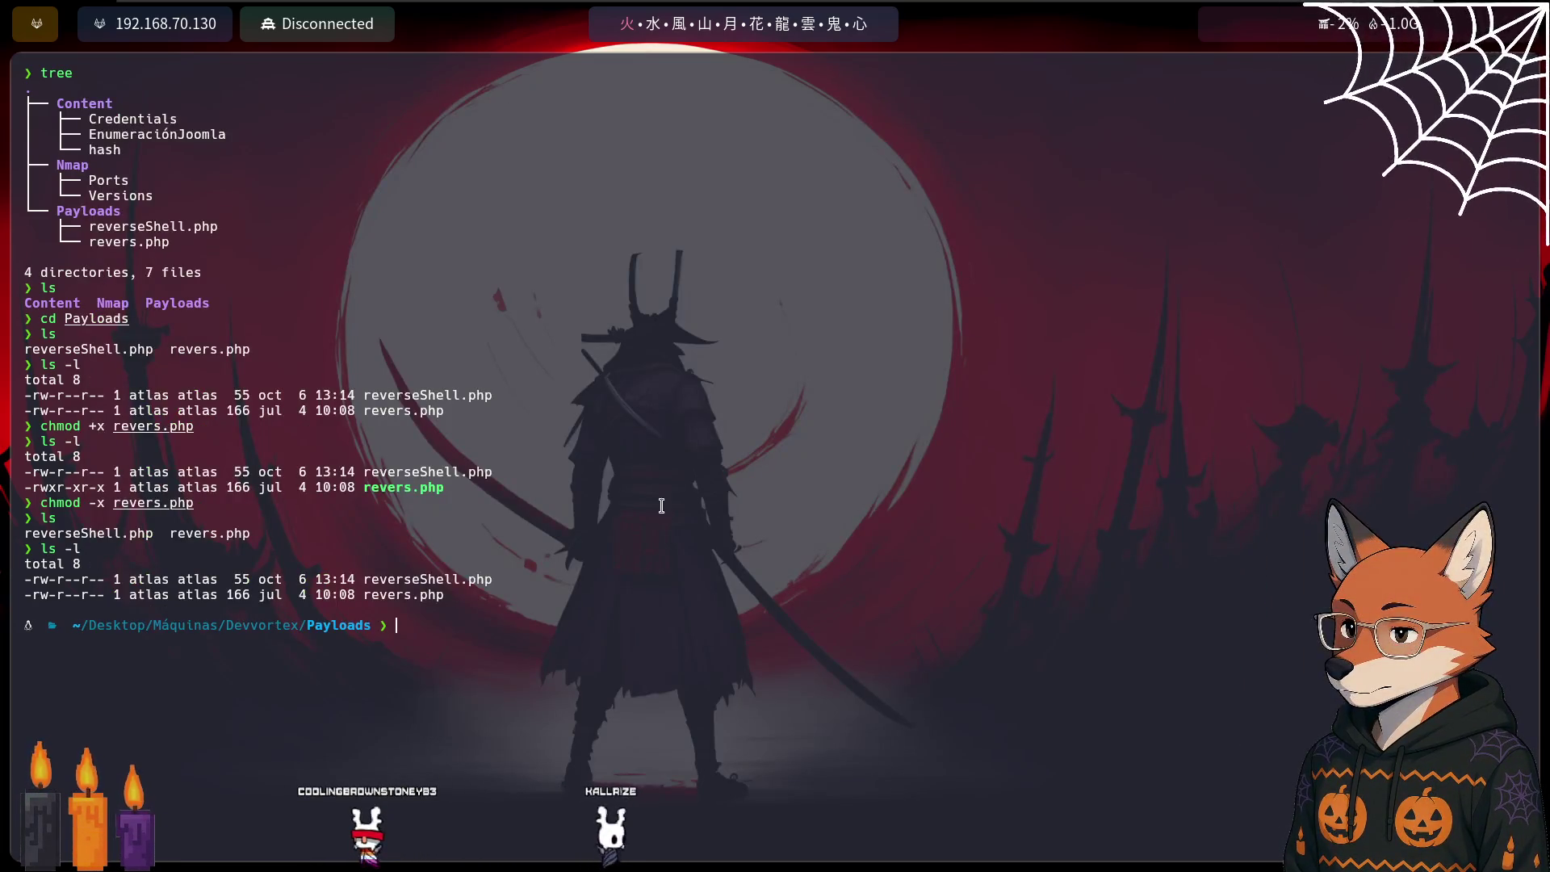
pyautogui.hotkey('alt', 'Tab')
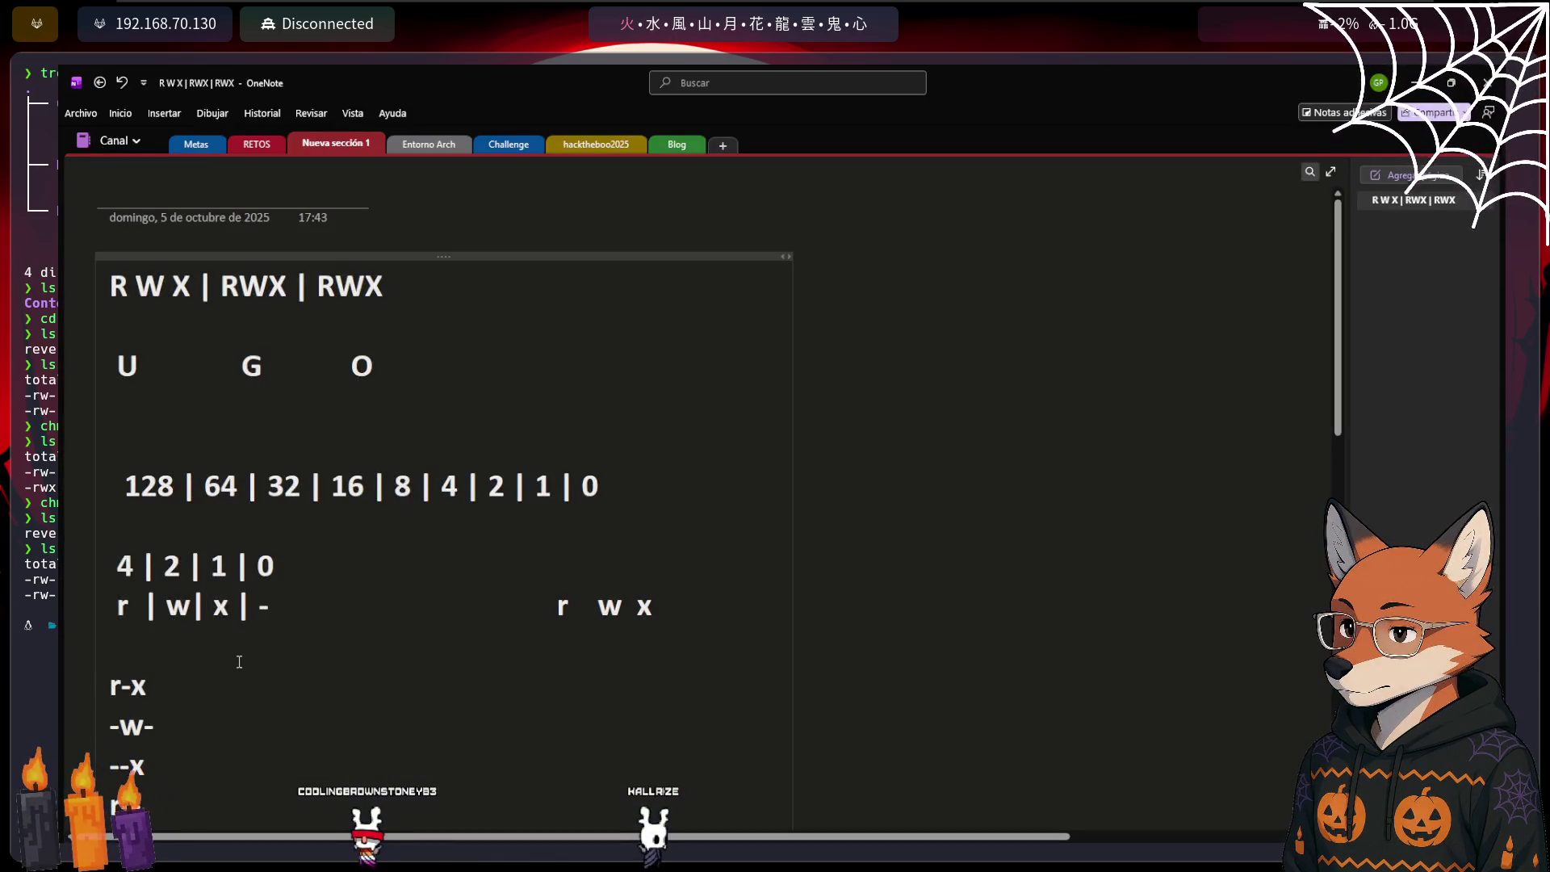
pyautogui.scroll(-3, 239, 662)
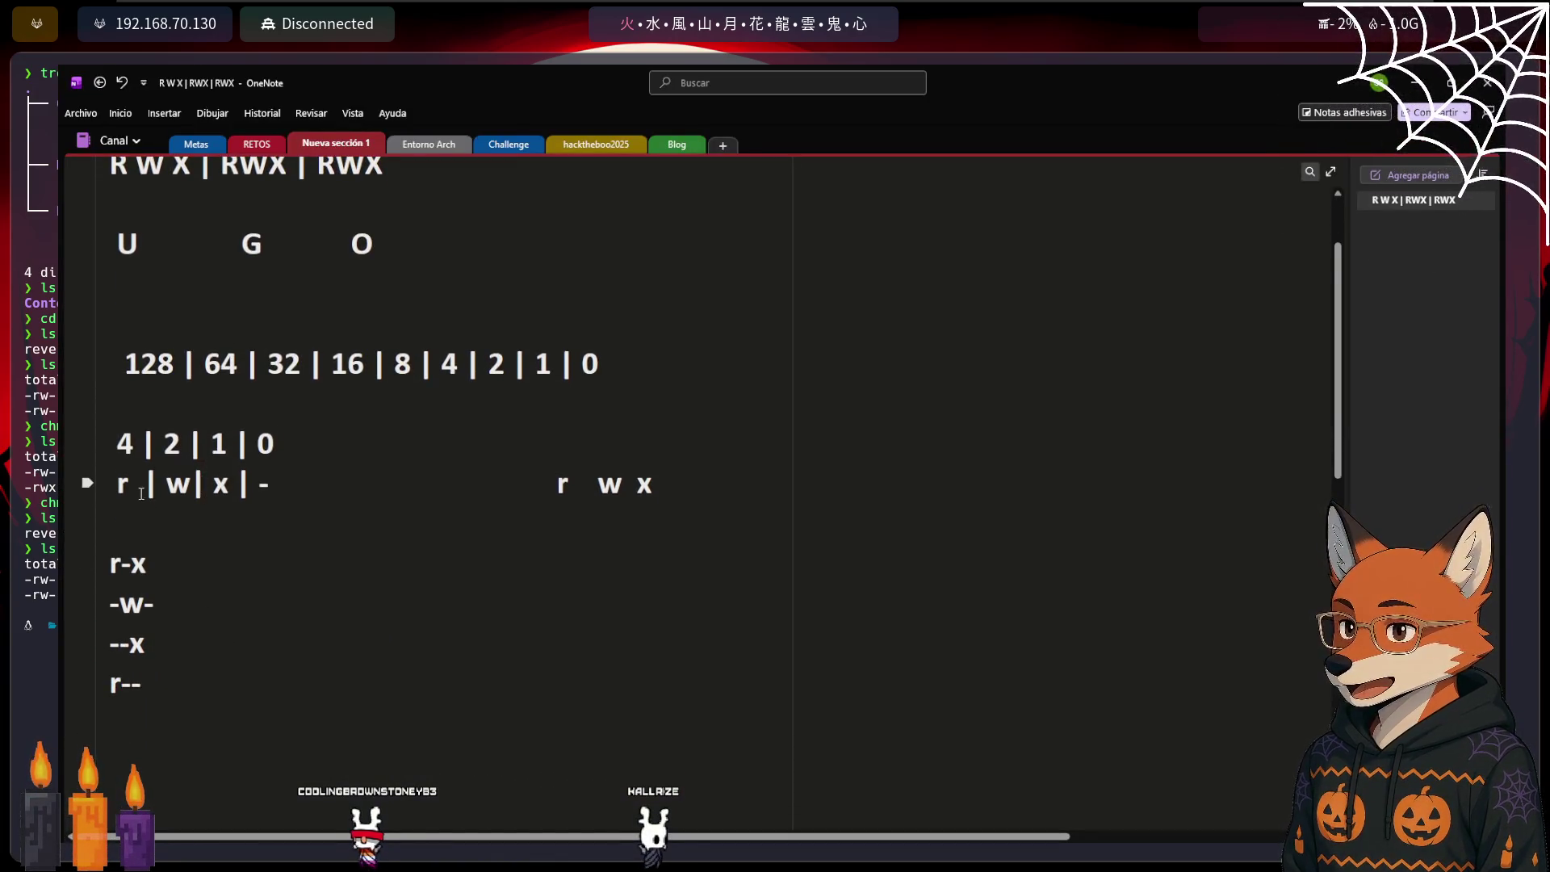
pyautogui.moveTo(141, 493); pyautogui.dragTo(118, 488)
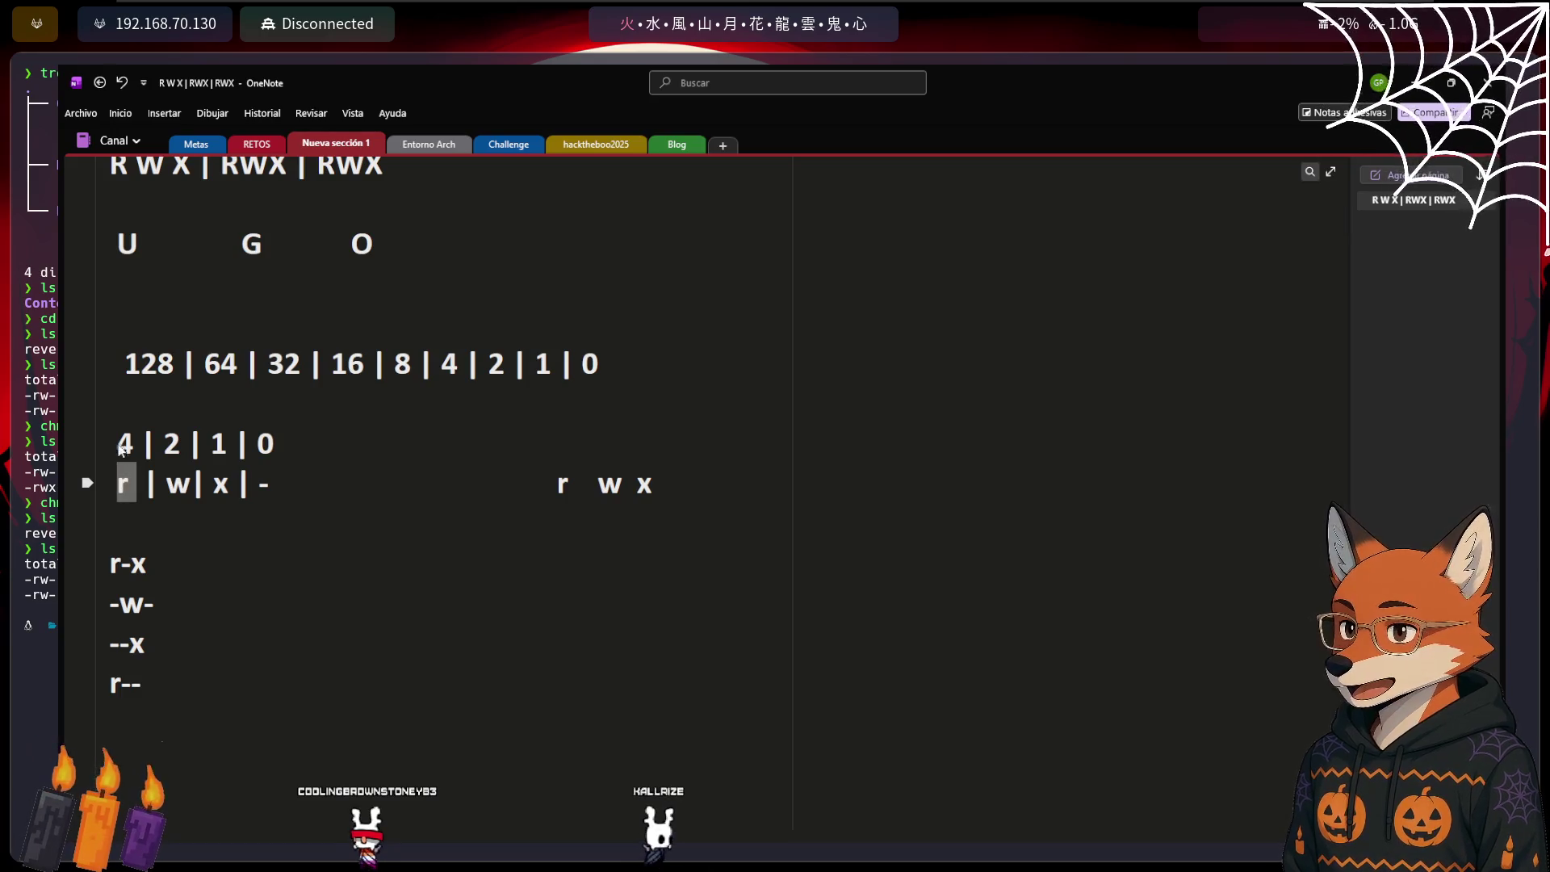
pyautogui.click(201, 536)
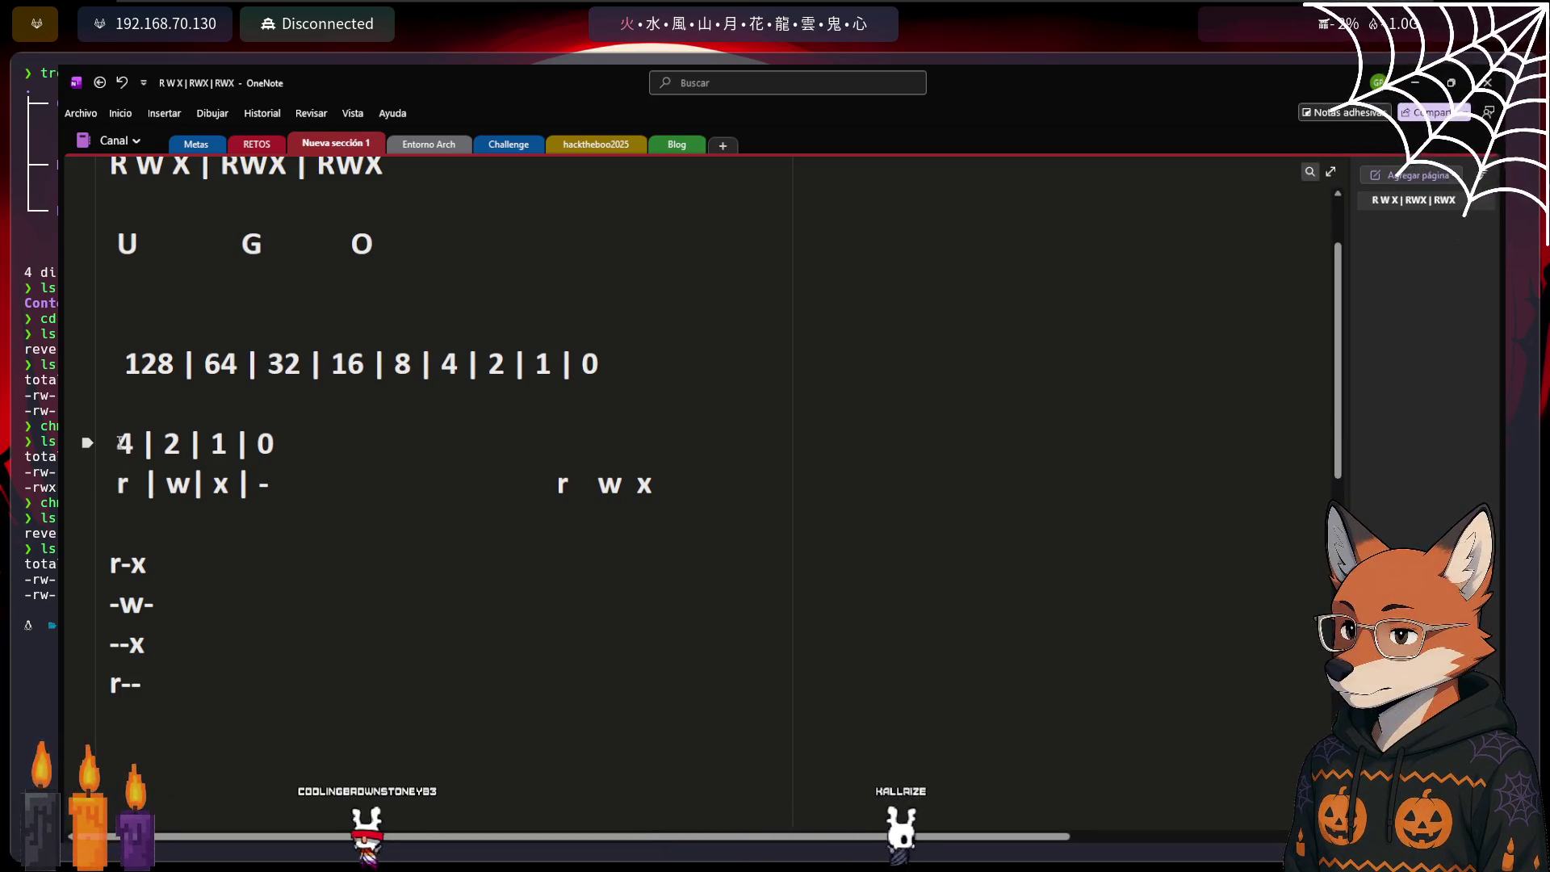
pyautogui.click(201, 521)
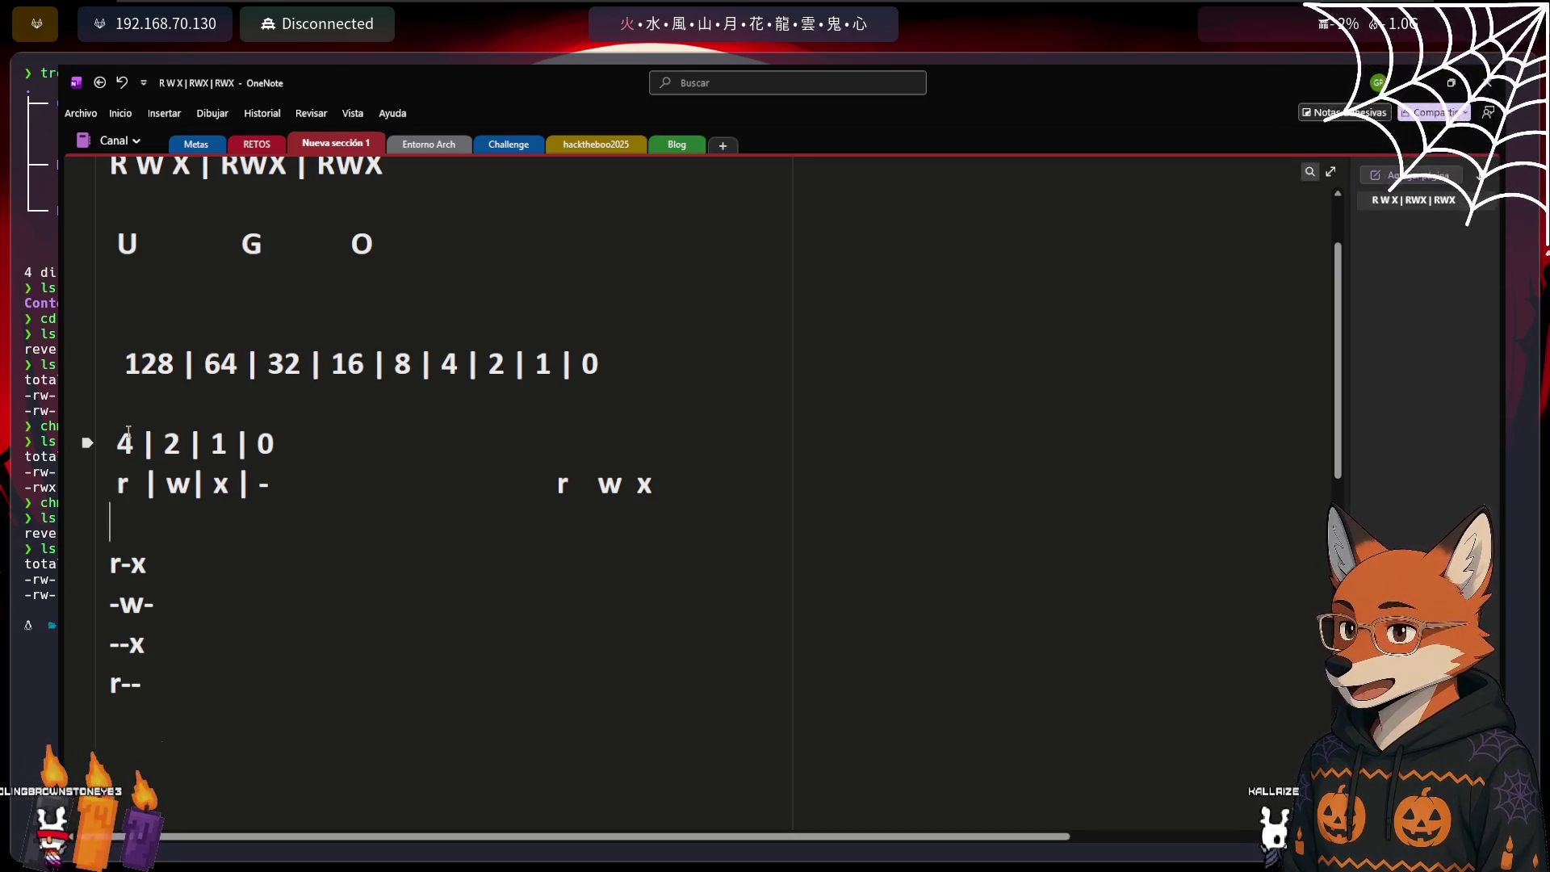
pyautogui.click(1412, 84)
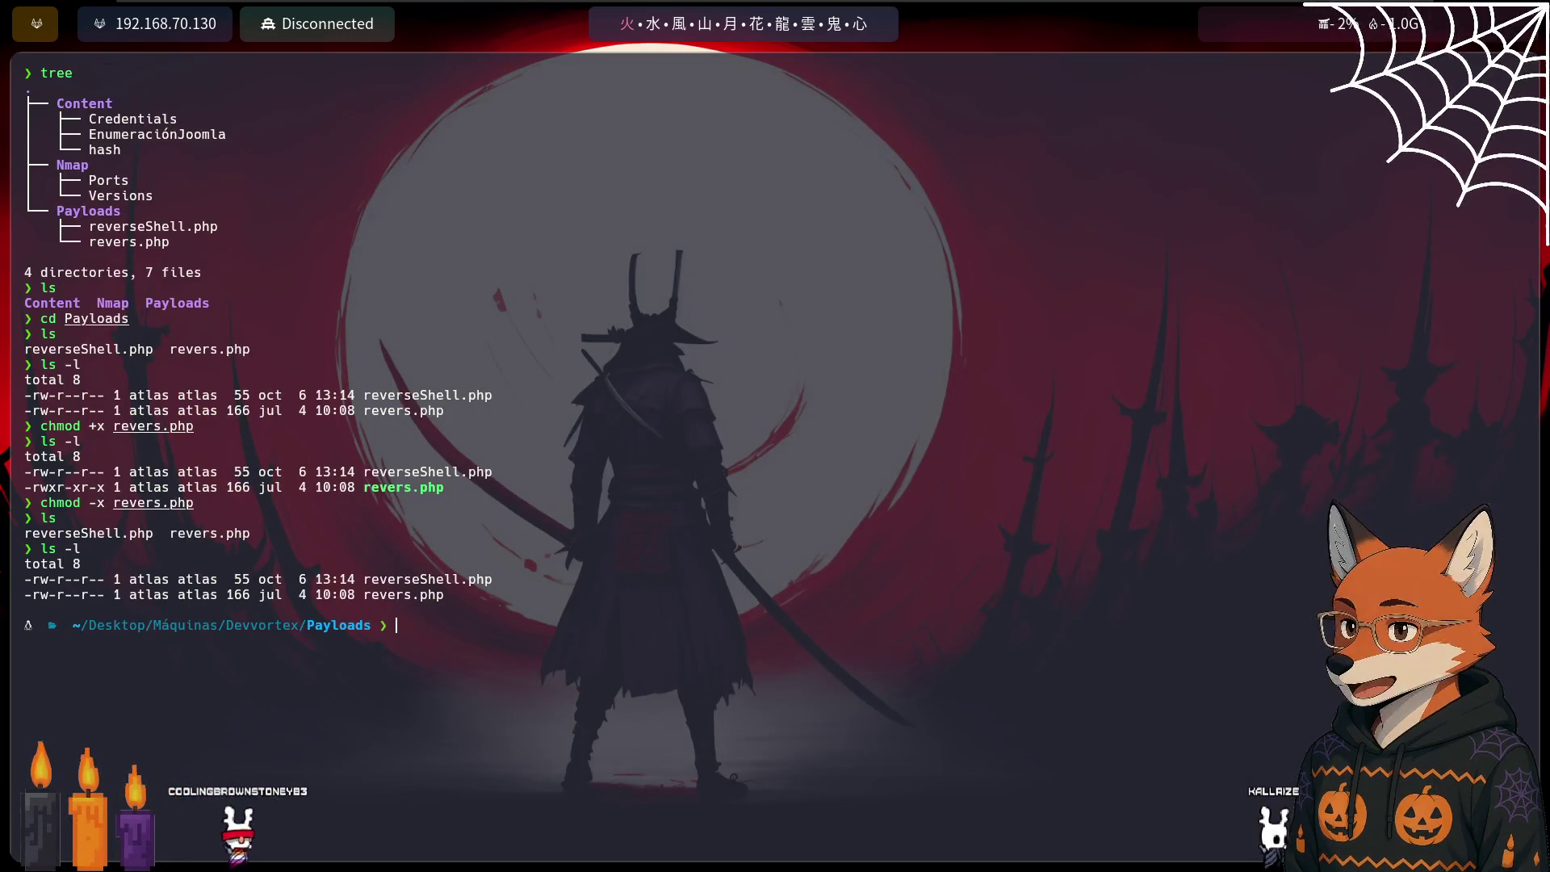
# Switch to the OneNote page showing the r-x, -w-, --x and r-- permission examples
pyautogui.hotkey('alt', 'Tab')
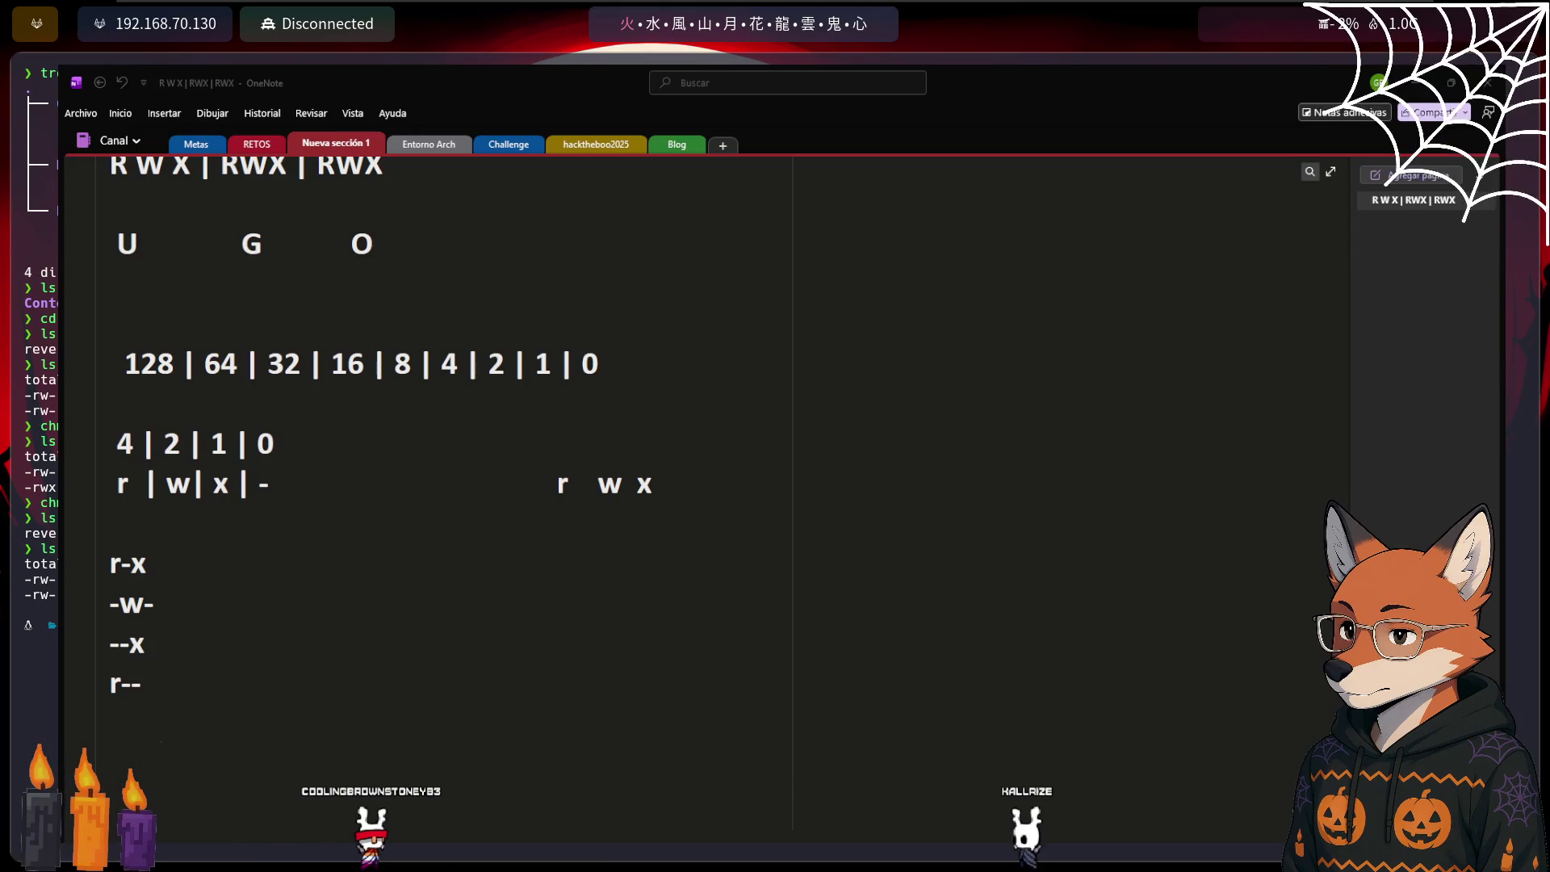
# Highlight r, x, 1 and 4 in the notes to show r=4 and x=1, then return to the terminal
pyautogui.click(318, 533)
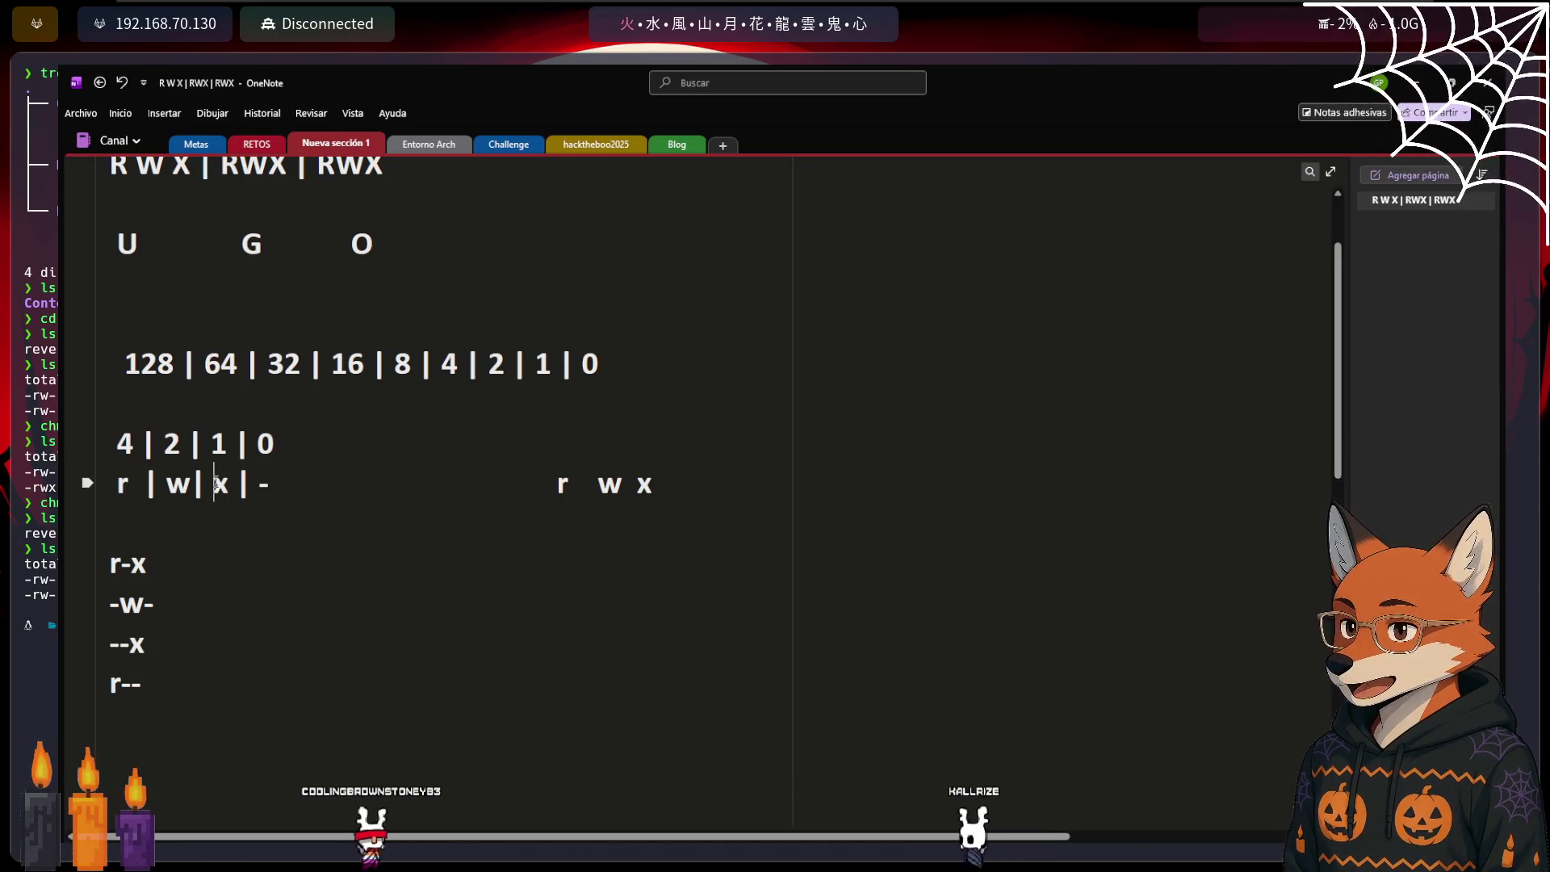
pyautogui.doubleClick(218, 484)
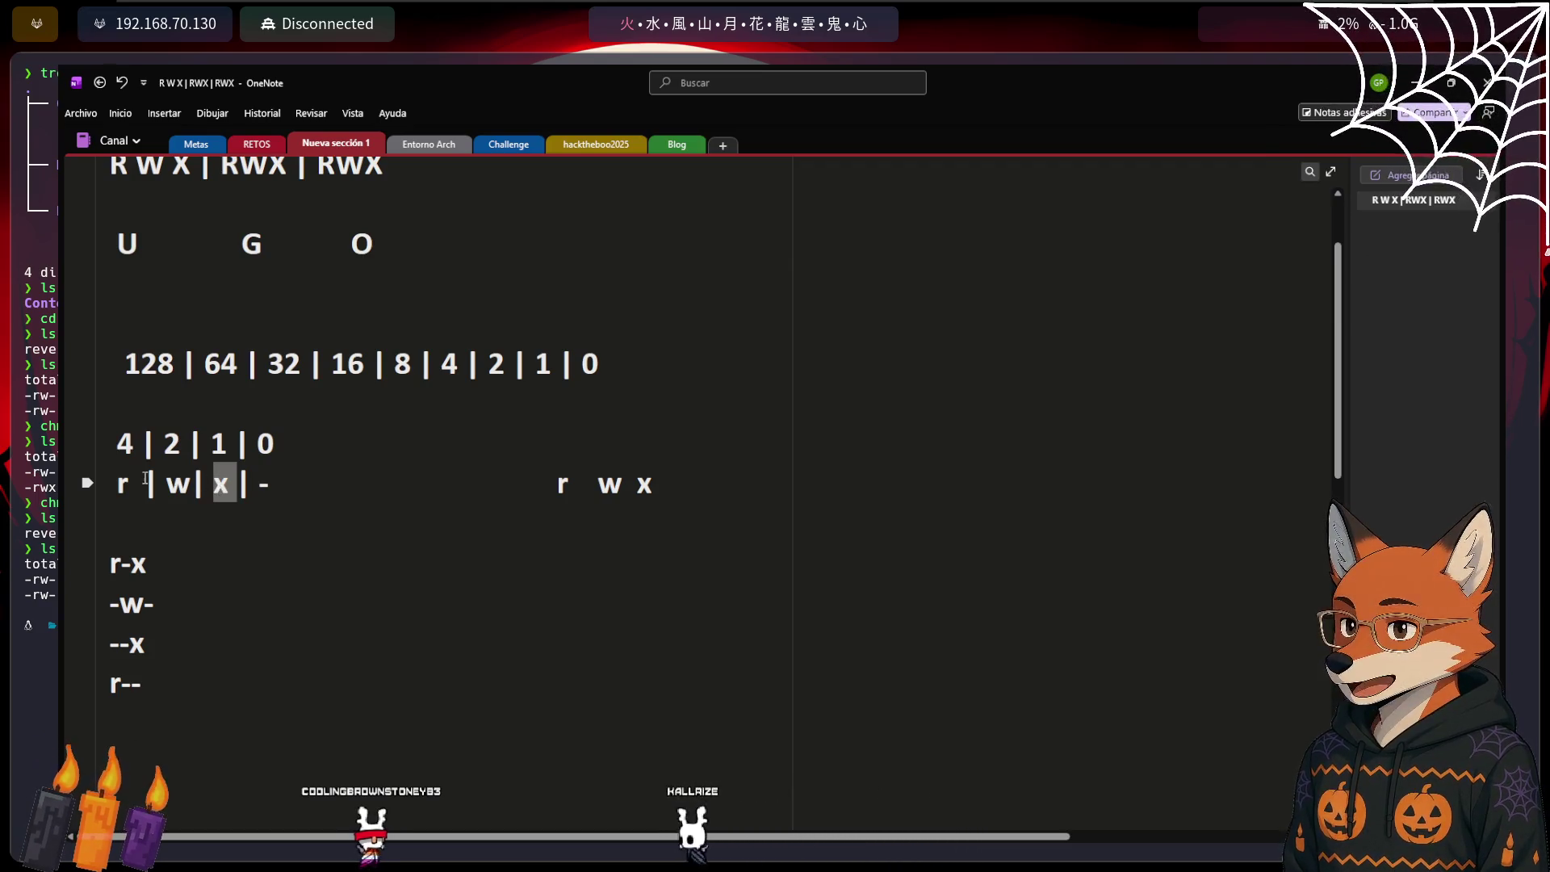
pyautogui.doubleClick(124, 486)
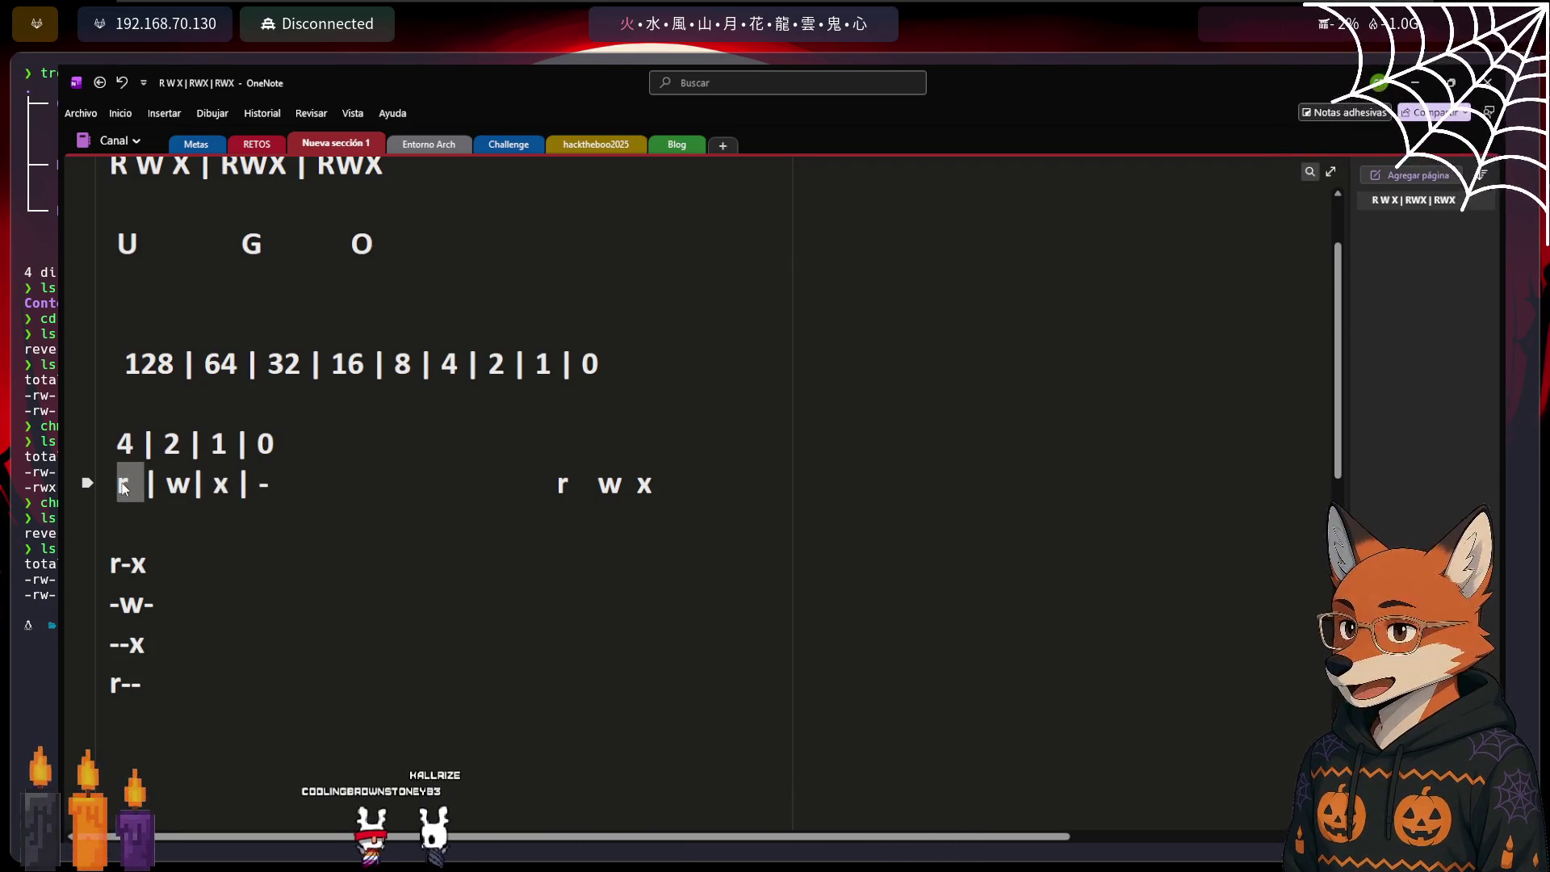
pyautogui.click(236, 485)
pyautogui.doubleClick(235, 485)
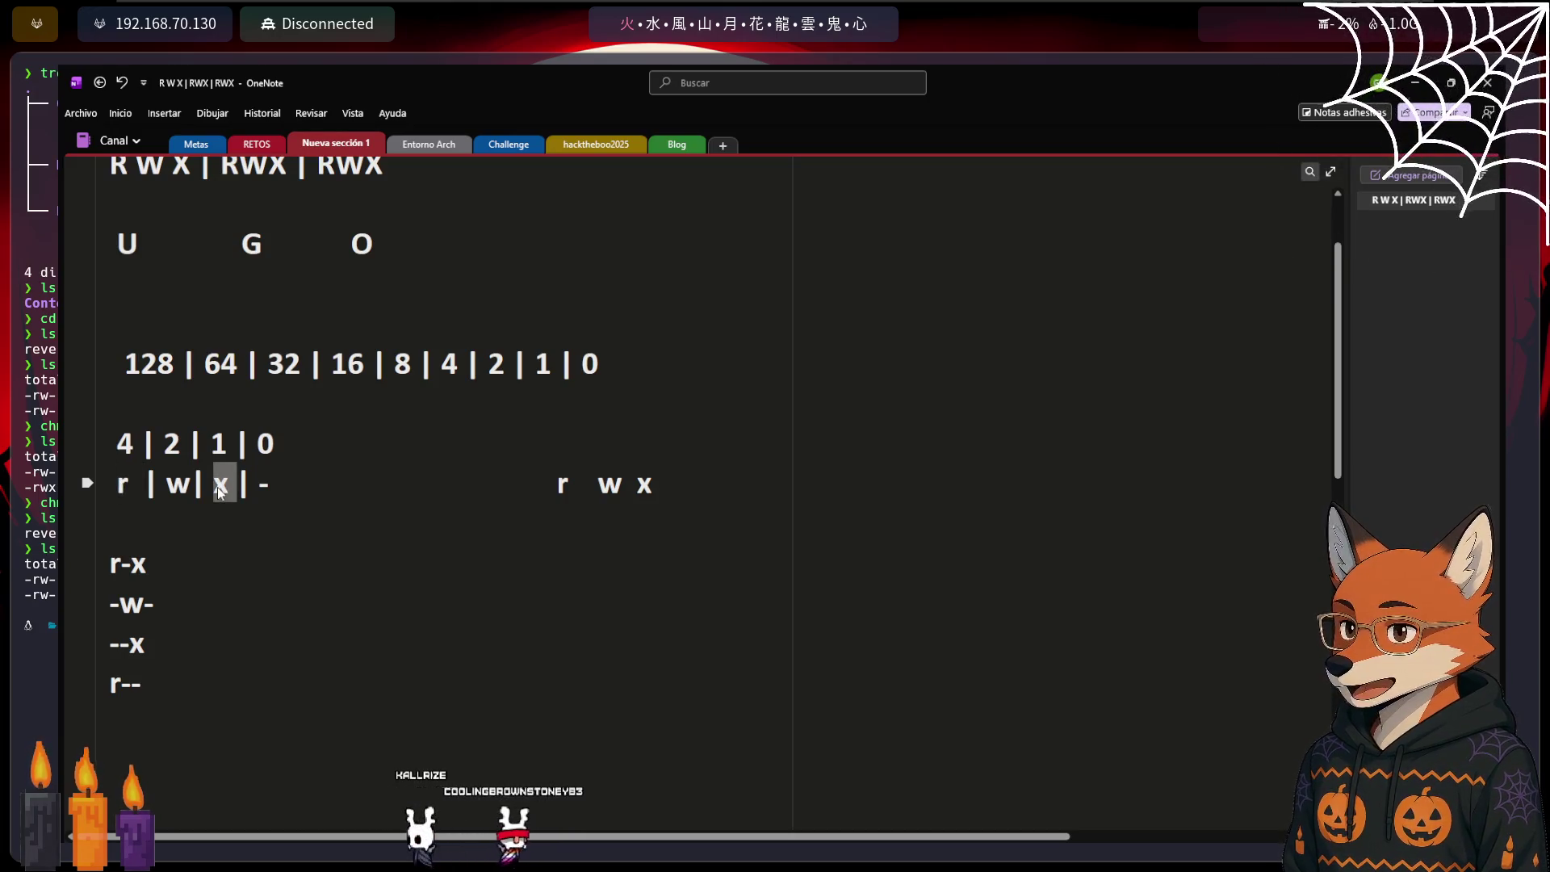
pyautogui.click(200, 451)
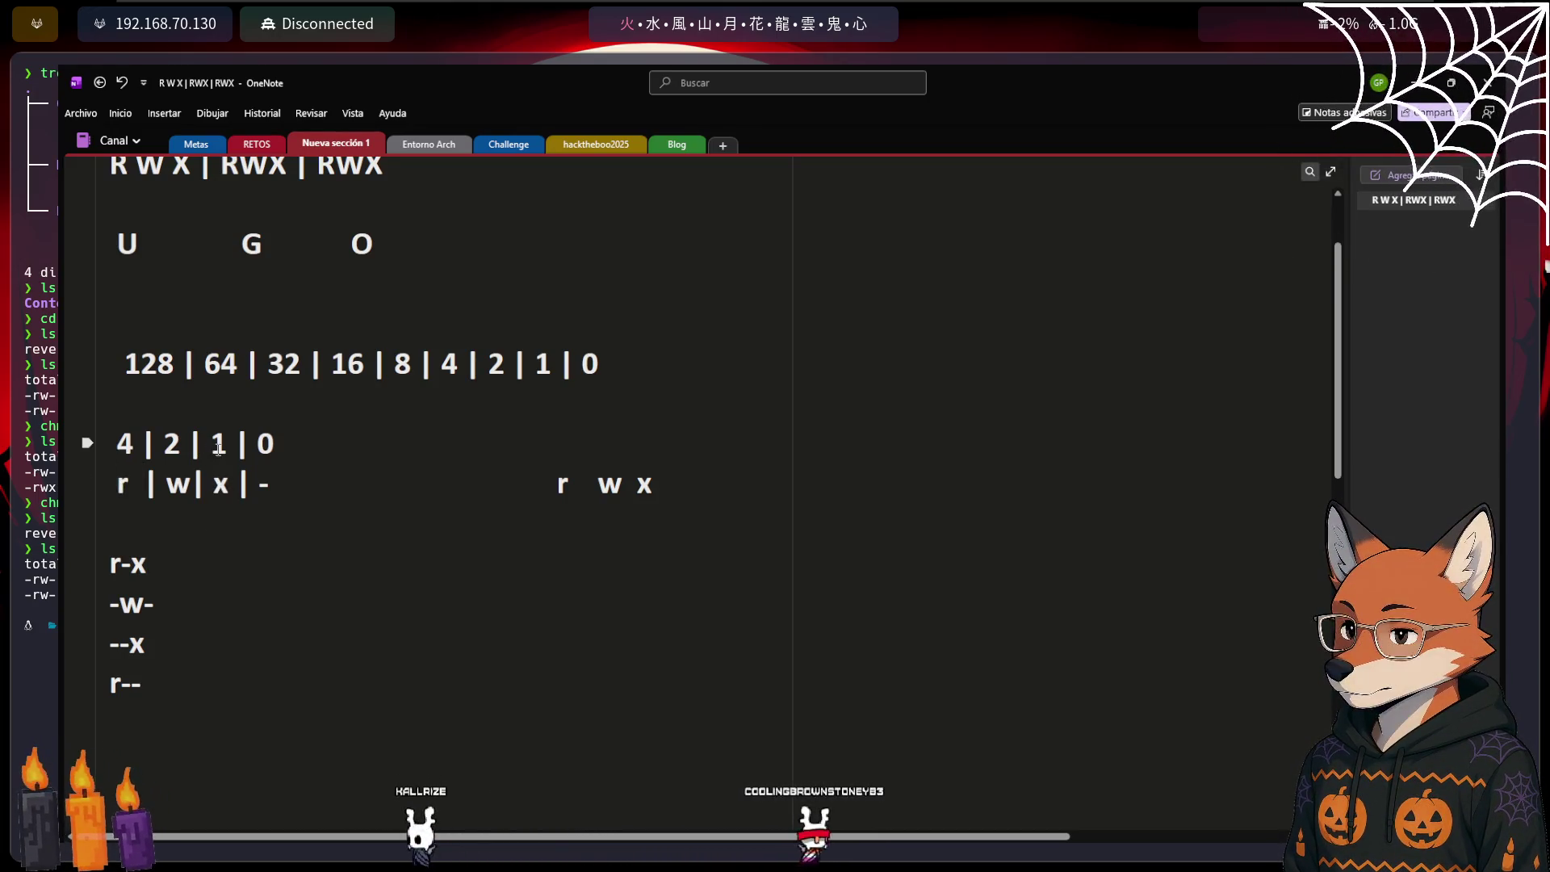
pyautogui.doubleClick(218, 443)
pyautogui.click(125, 446)
pyautogui.doubleClick(125, 446)
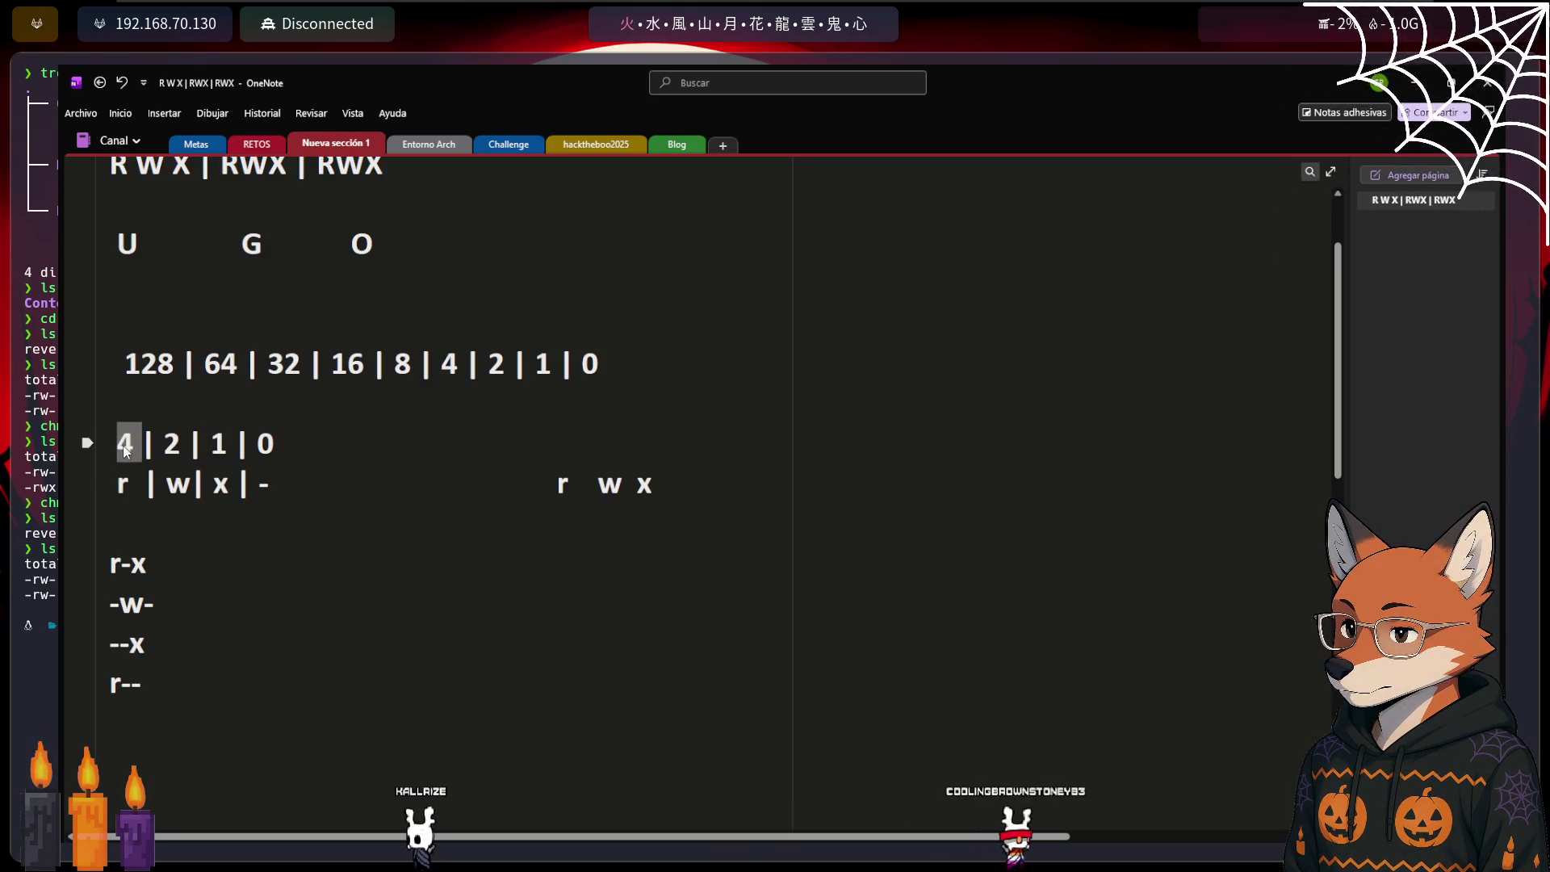
pyautogui.hotkey('alt', 'Tab')
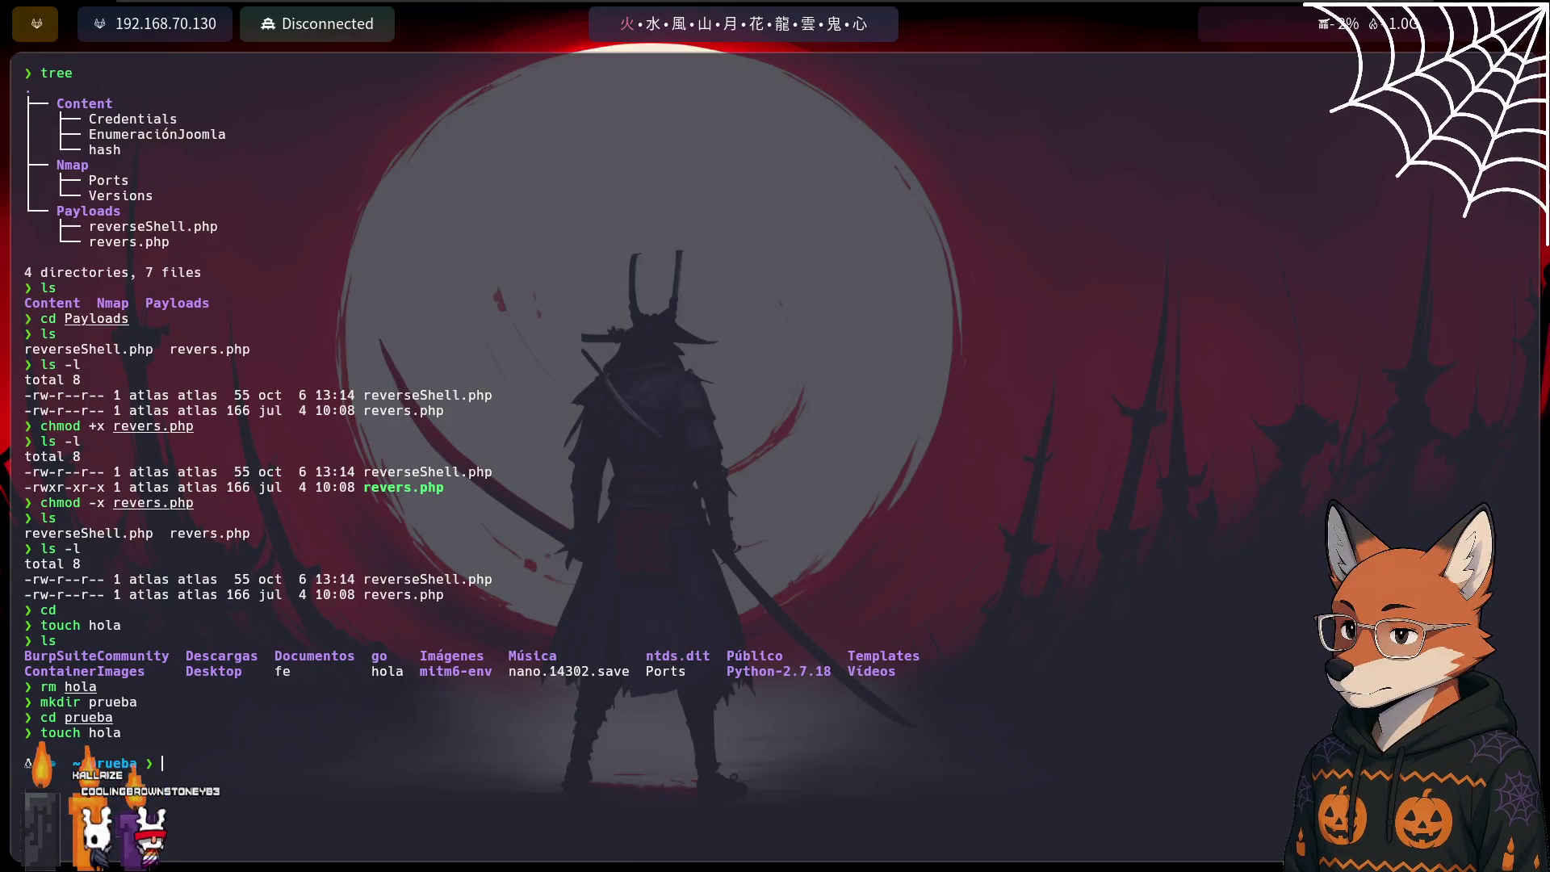
# Clear the terminal and list hola with ls -l, showing -rw-r--r--
pyautogui.hotkey('ctrl', 'l')
pyautogui.press('Return')
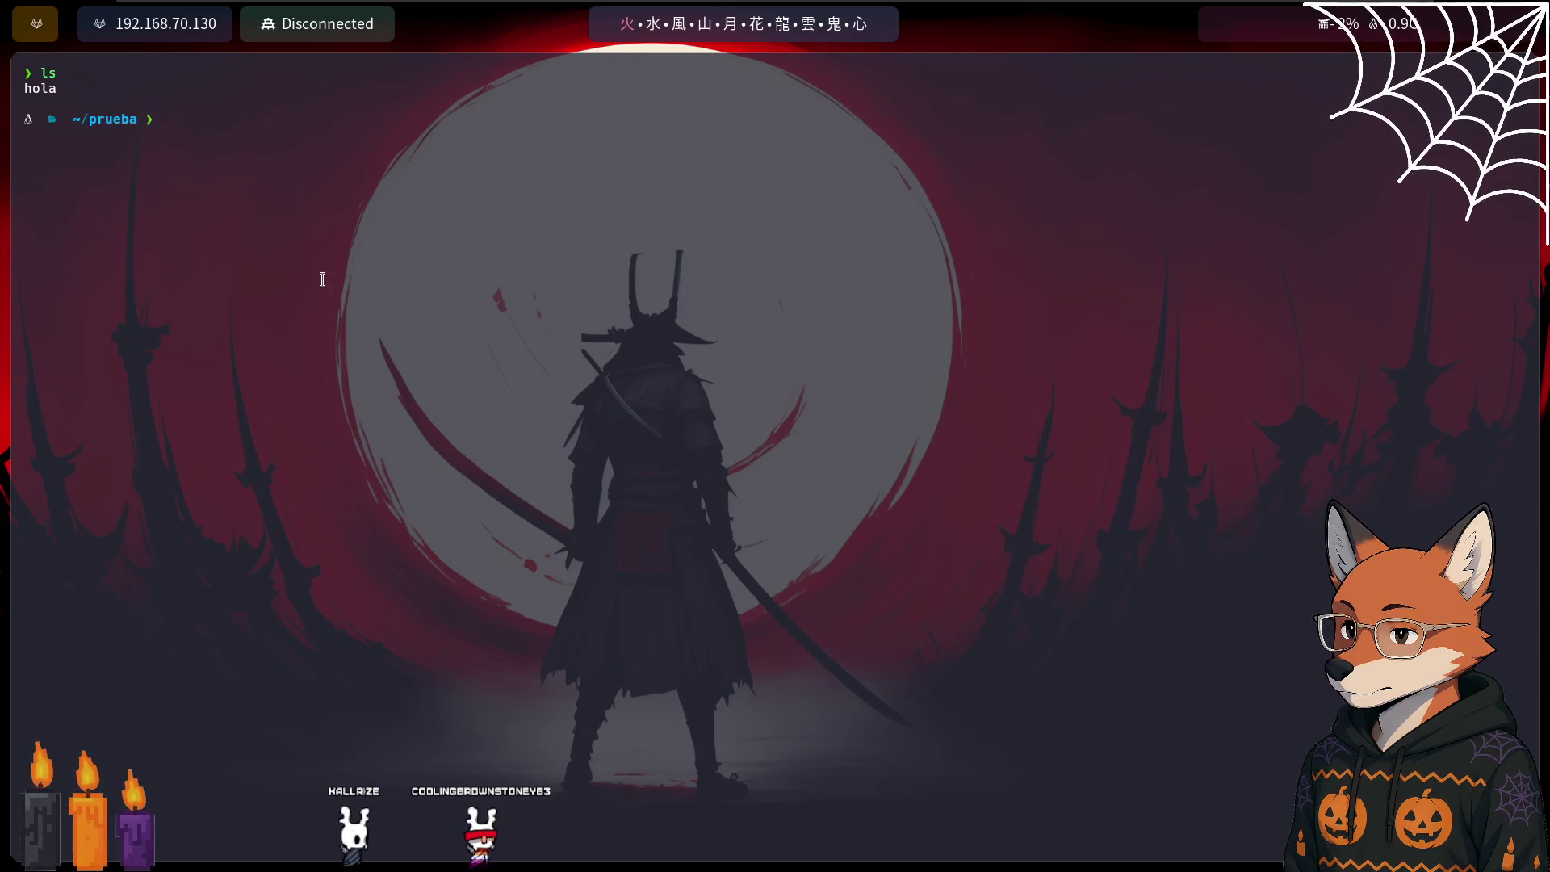
pyautogui.hotkey('ctrl', 'l')
pyautogui.write('ls -l')
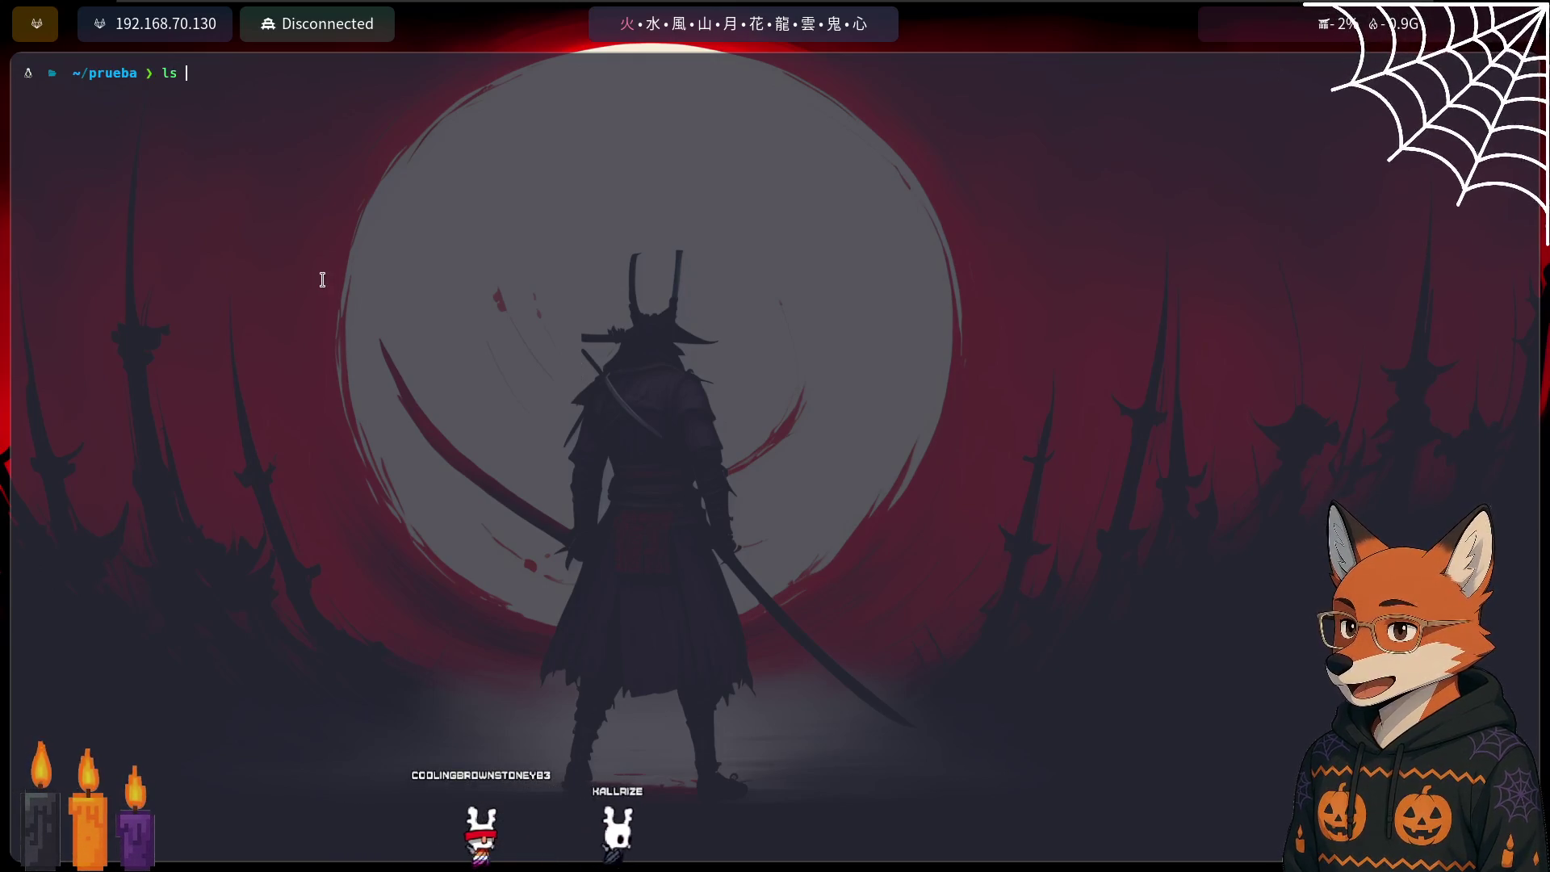
pyautogui.press('Return')
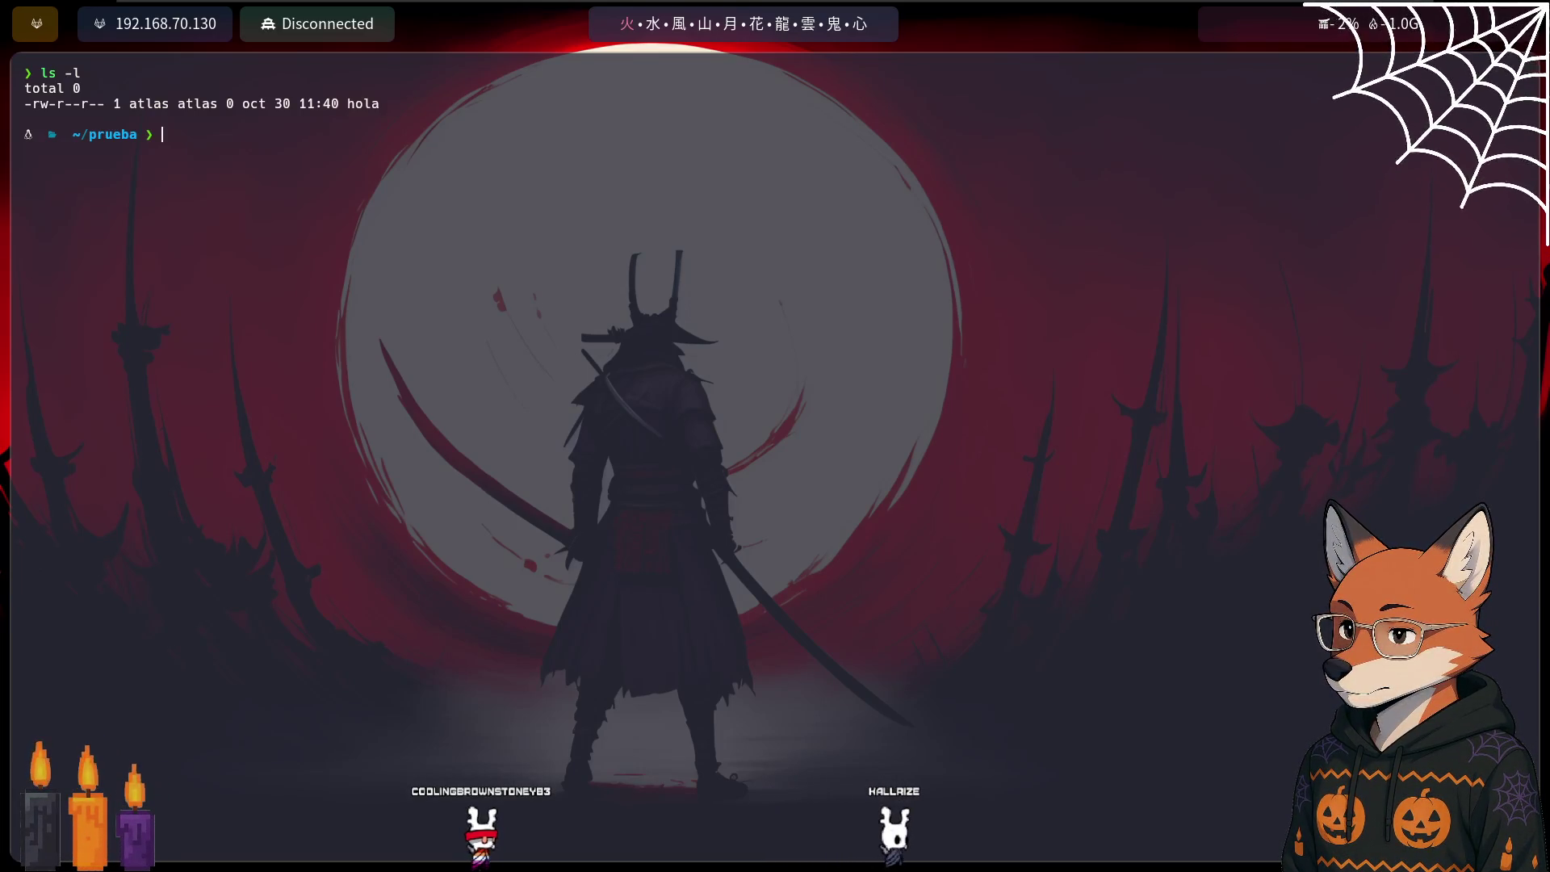
pyautogui.write('chmo')
# Apply chmod 110 hola and confirm it now reads ---x--x---
pyautogui.press('BackSpace')
pyautogui.write('d 110 ')
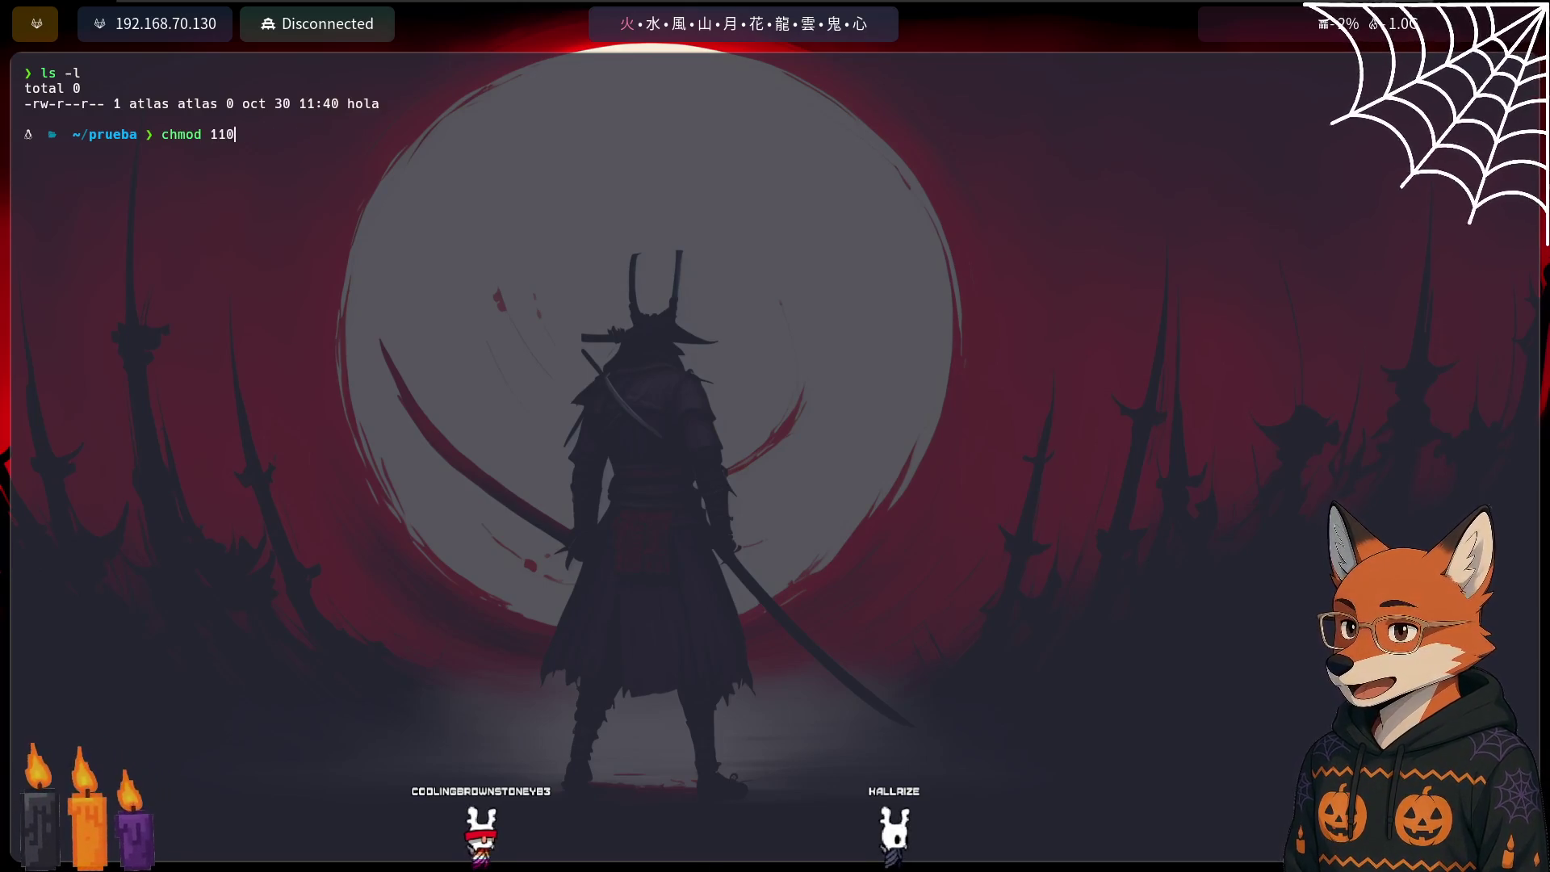
pyautogui.write('hola')
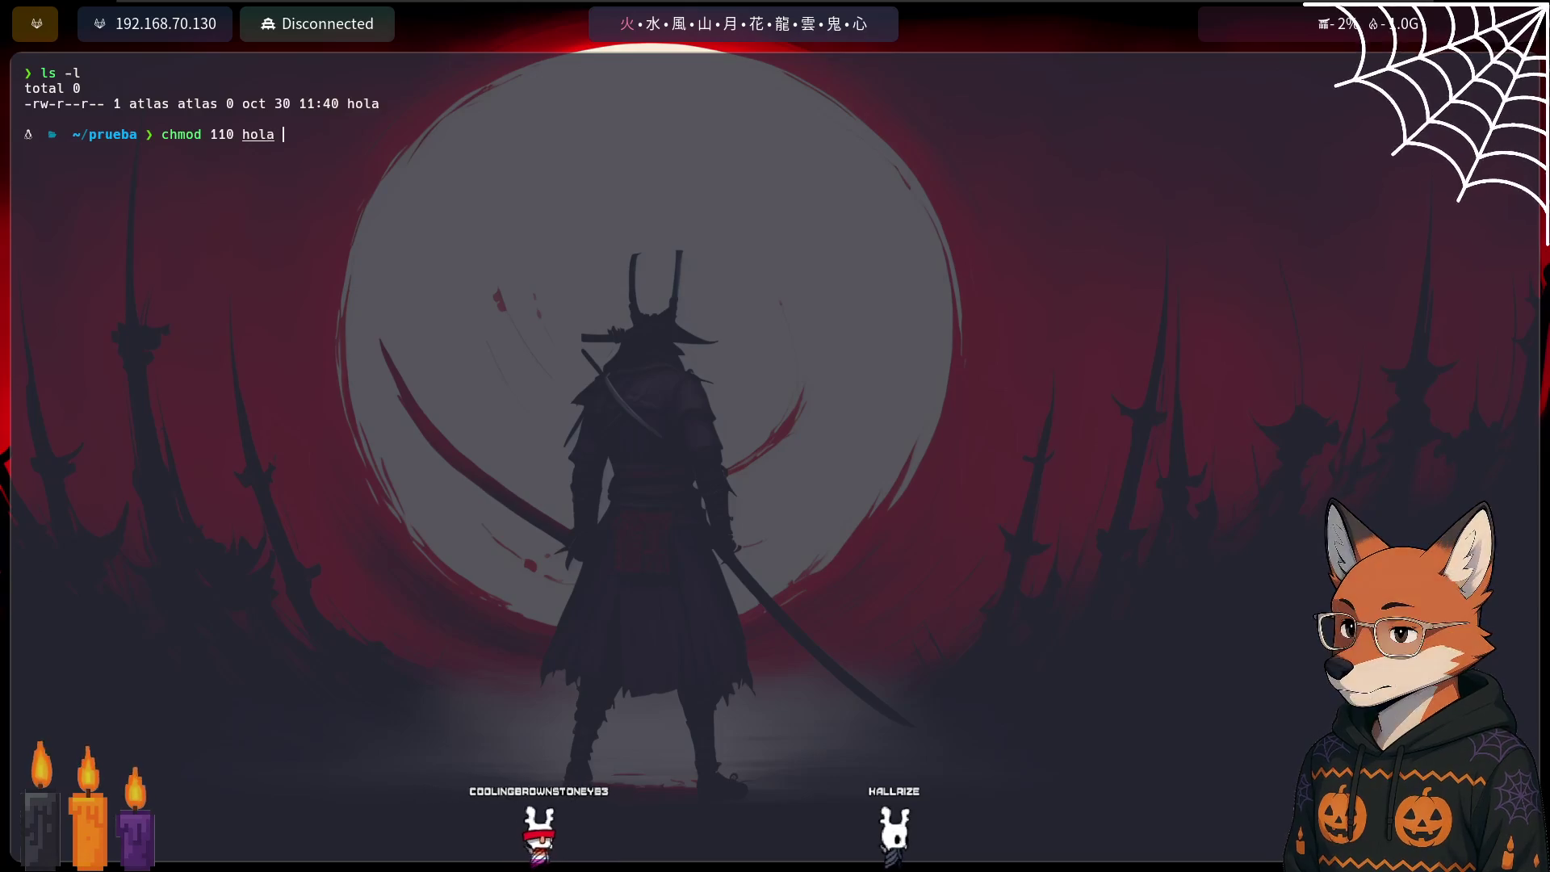
pyautogui.press('Return')
pyautogui.write('ls')
pyautogui.press('Return')
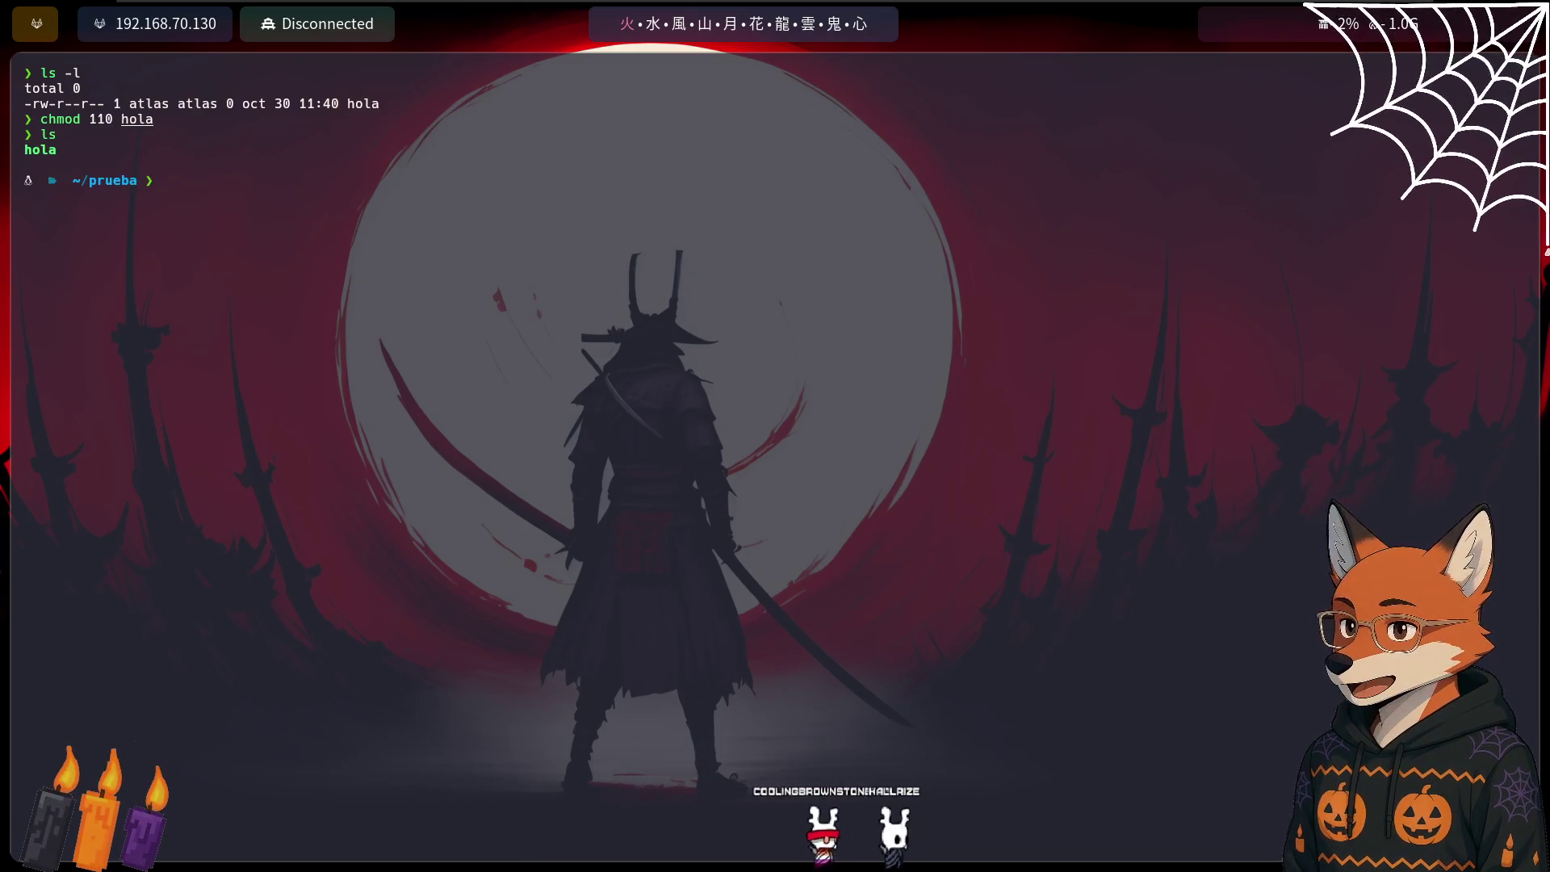
pyautogui.write('ls -l')
pyautogui.press('Return')
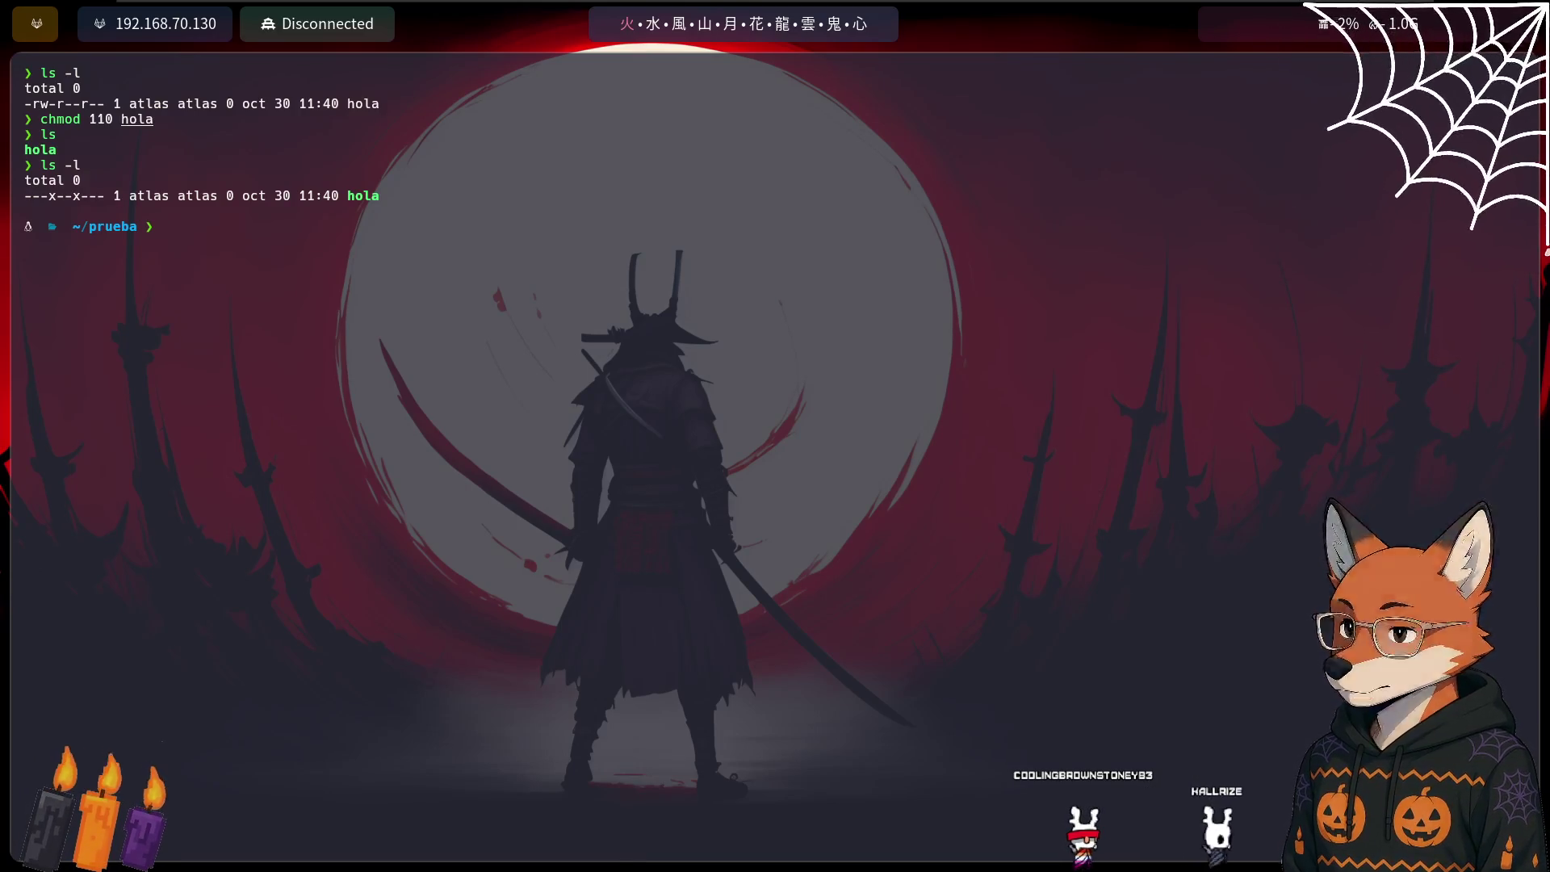
# Apply chmod 550 hola, confirm -r-xr-x---, glance at the notes, then enter chmod 777 hola
pyautogui.write('chmod 550')
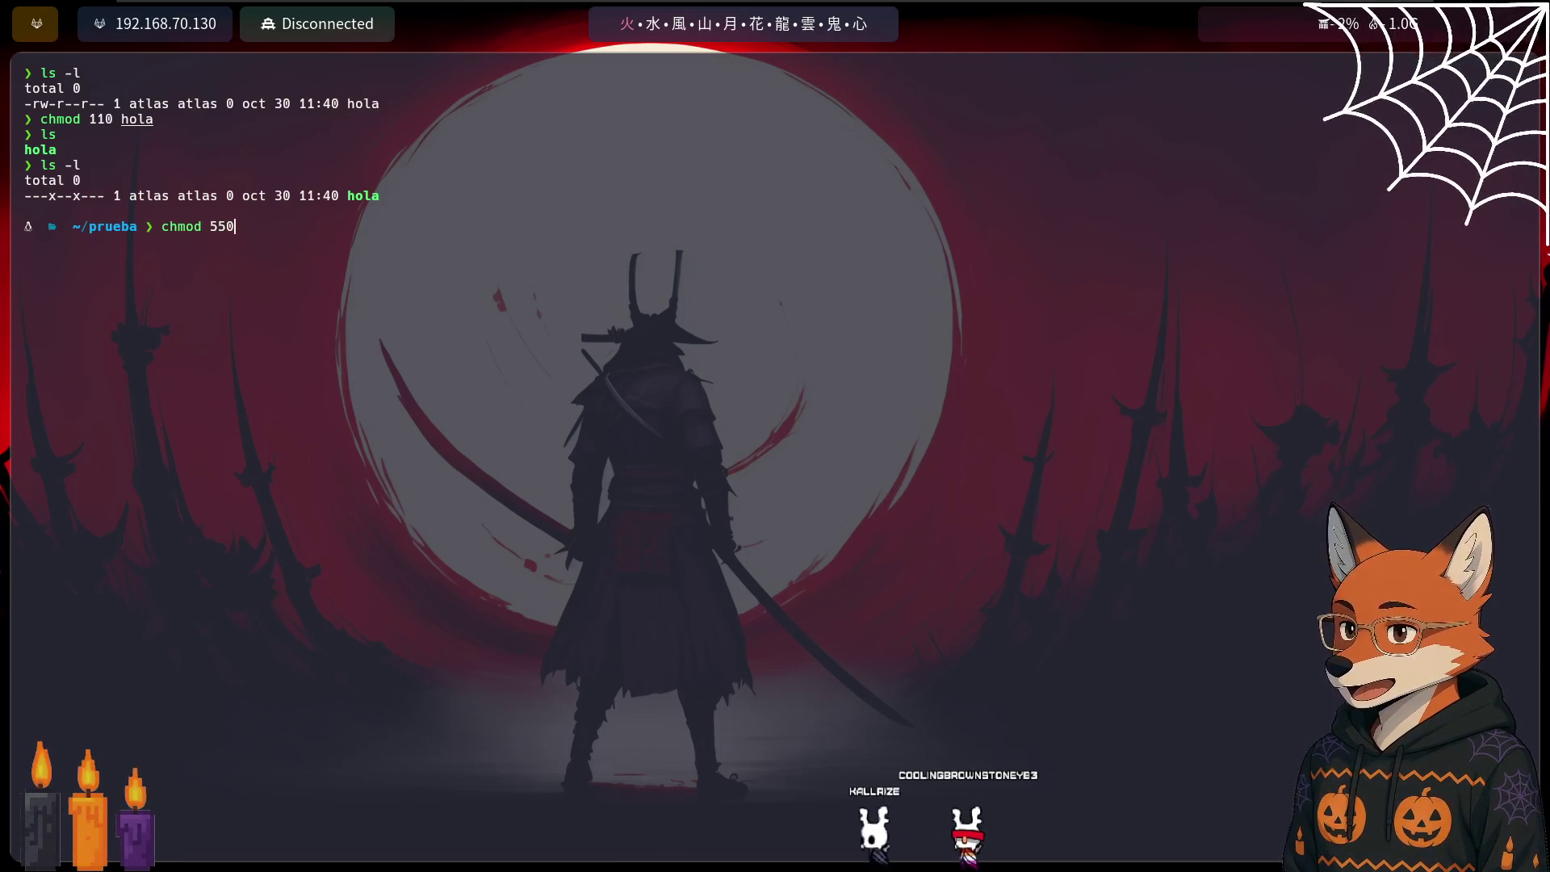
pyautogui.write('ho')
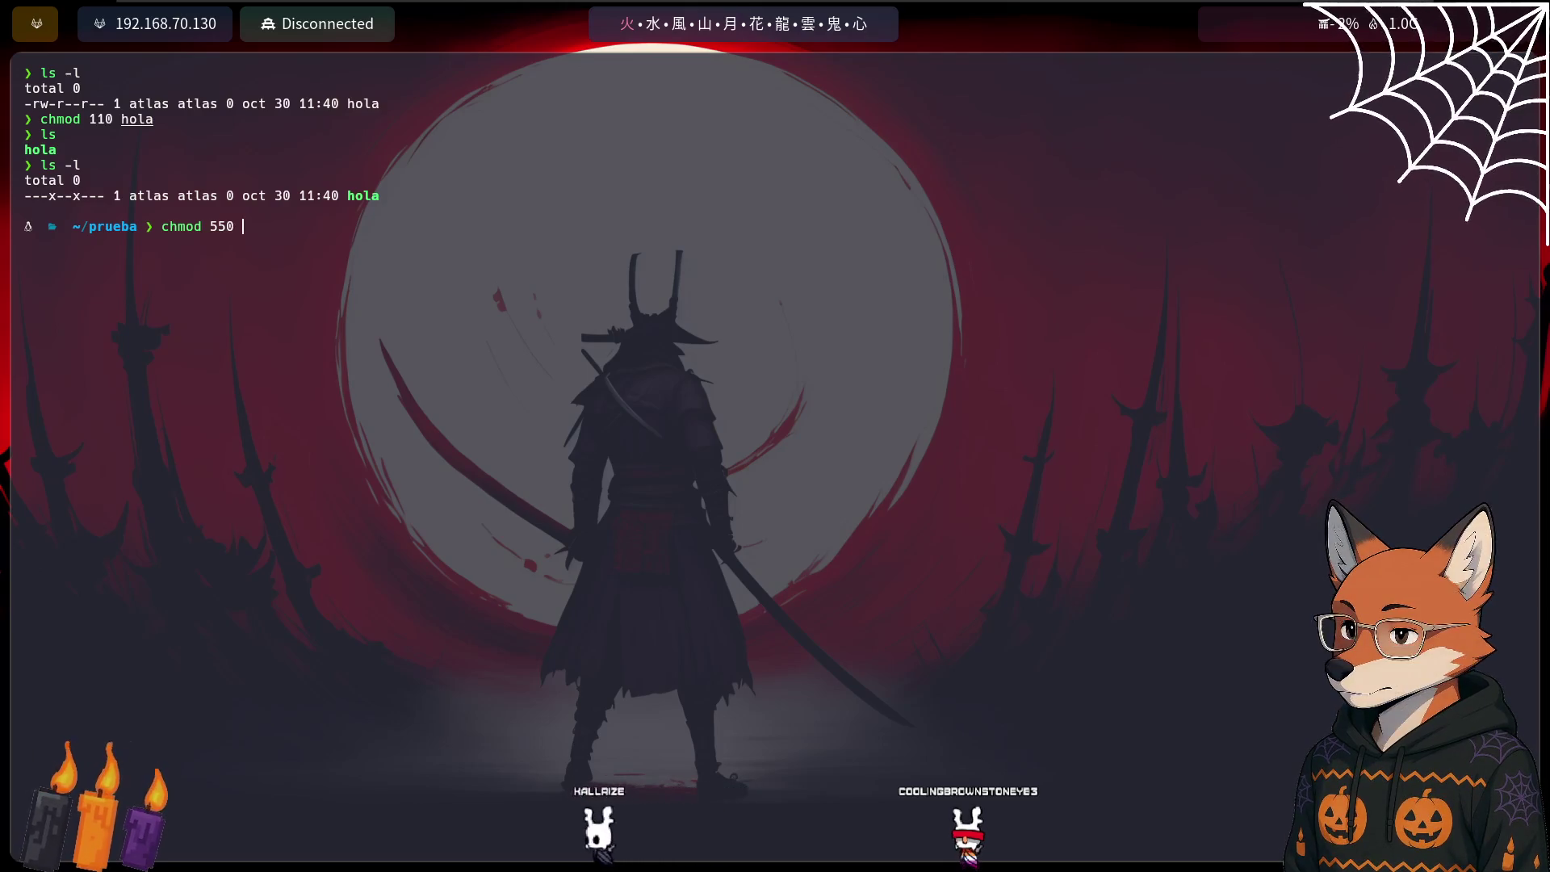
pyautogui.write('la')
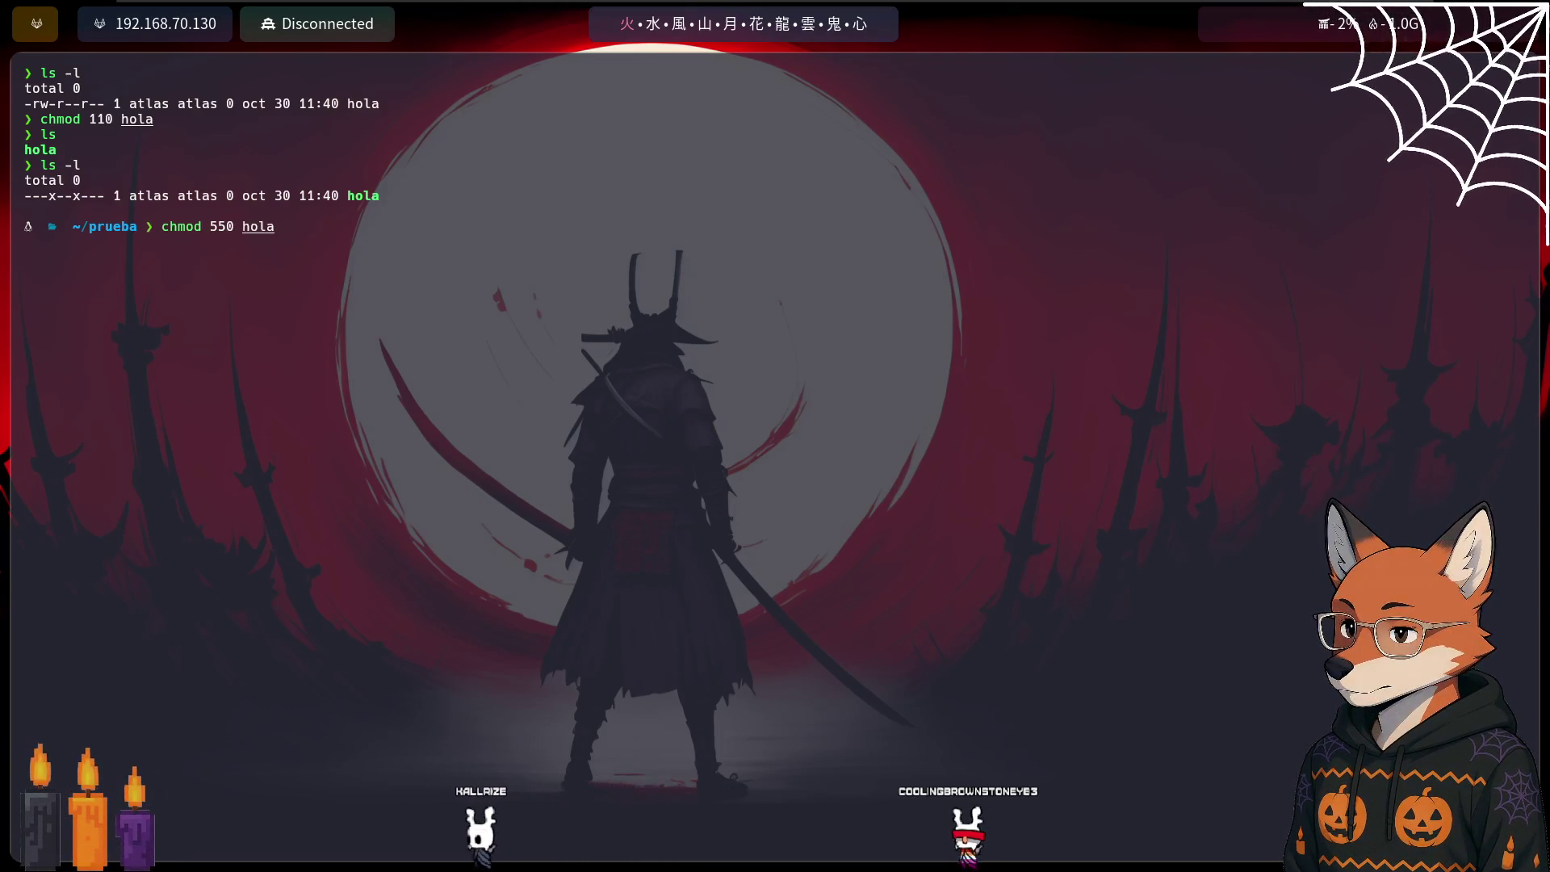
pyautogui.press('Return')
pyautogui.write('ls ')
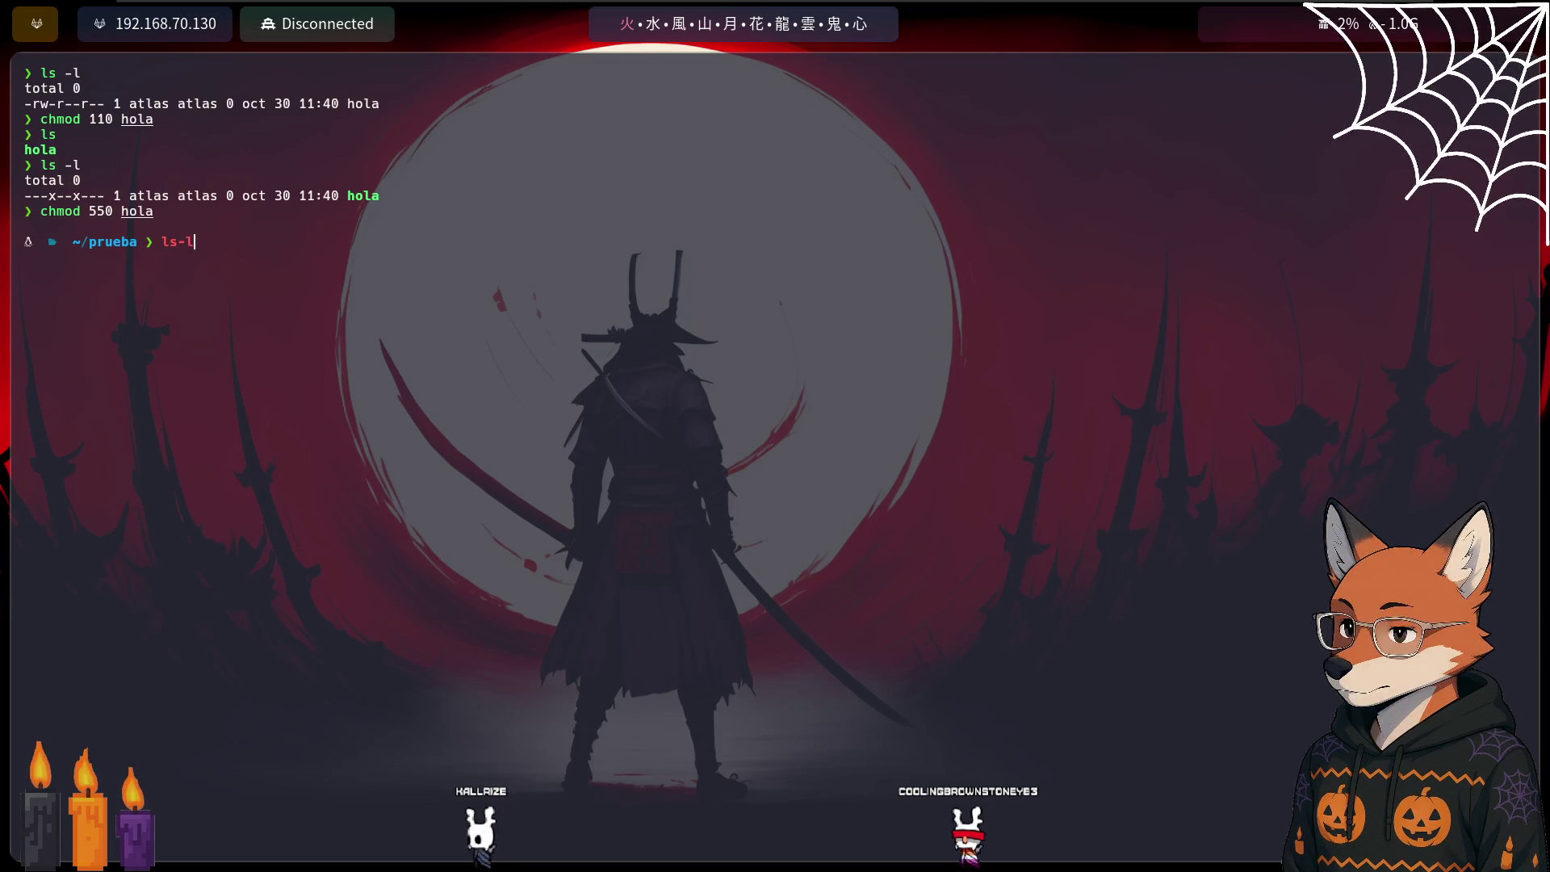
pyautogui.write('-l')
pyautogui.press('Return')
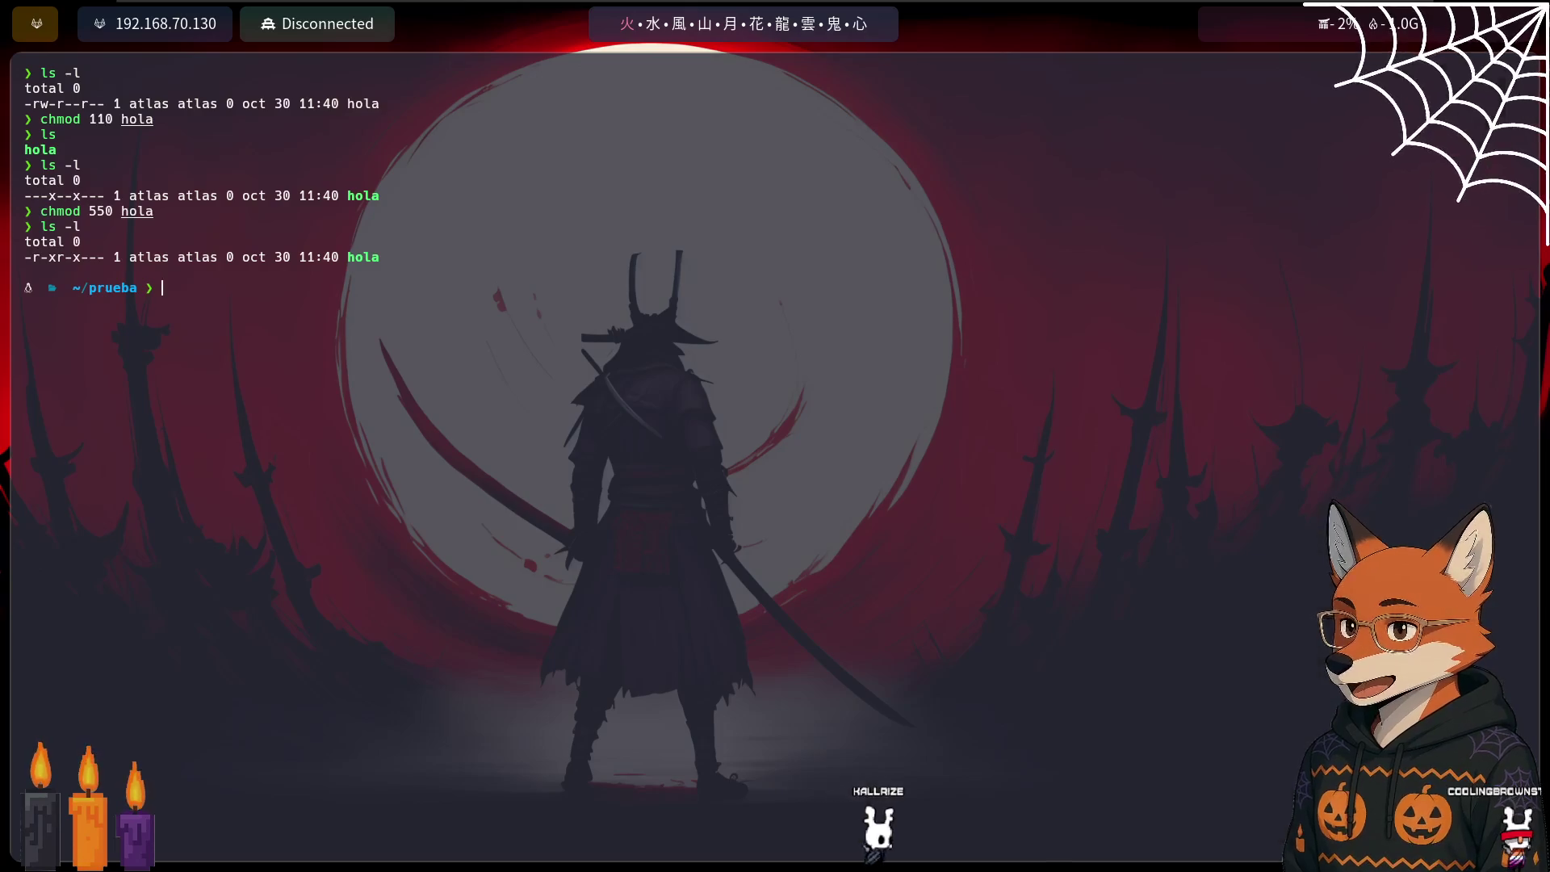
pyautogui.hotkey('alt', 'Tab')
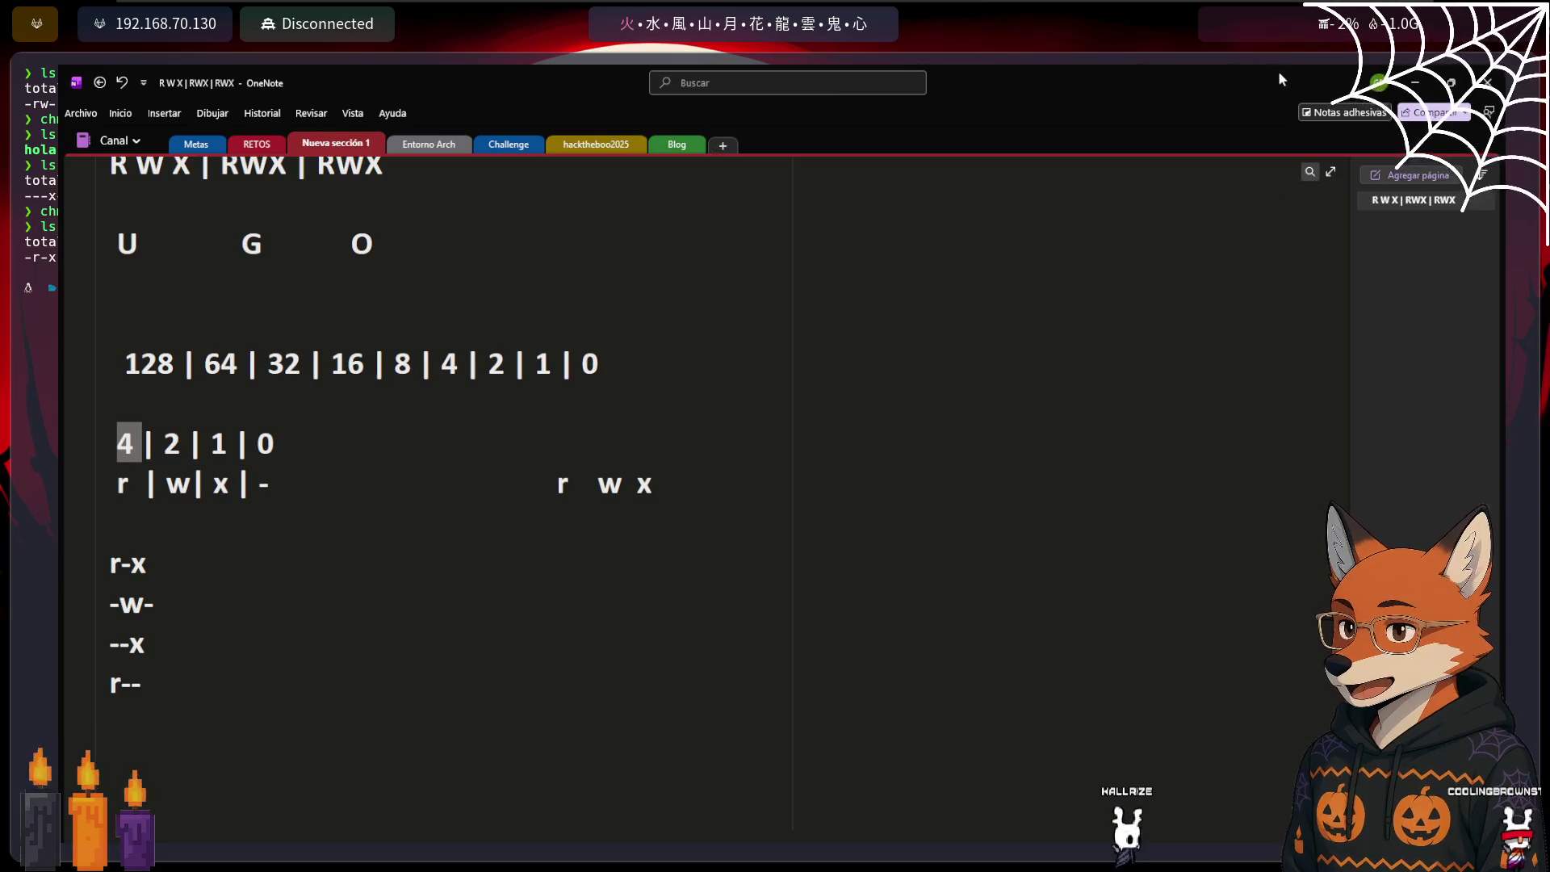
pyautogui.hotkey('alt', 'Tab')
pyautogui.write('ch')
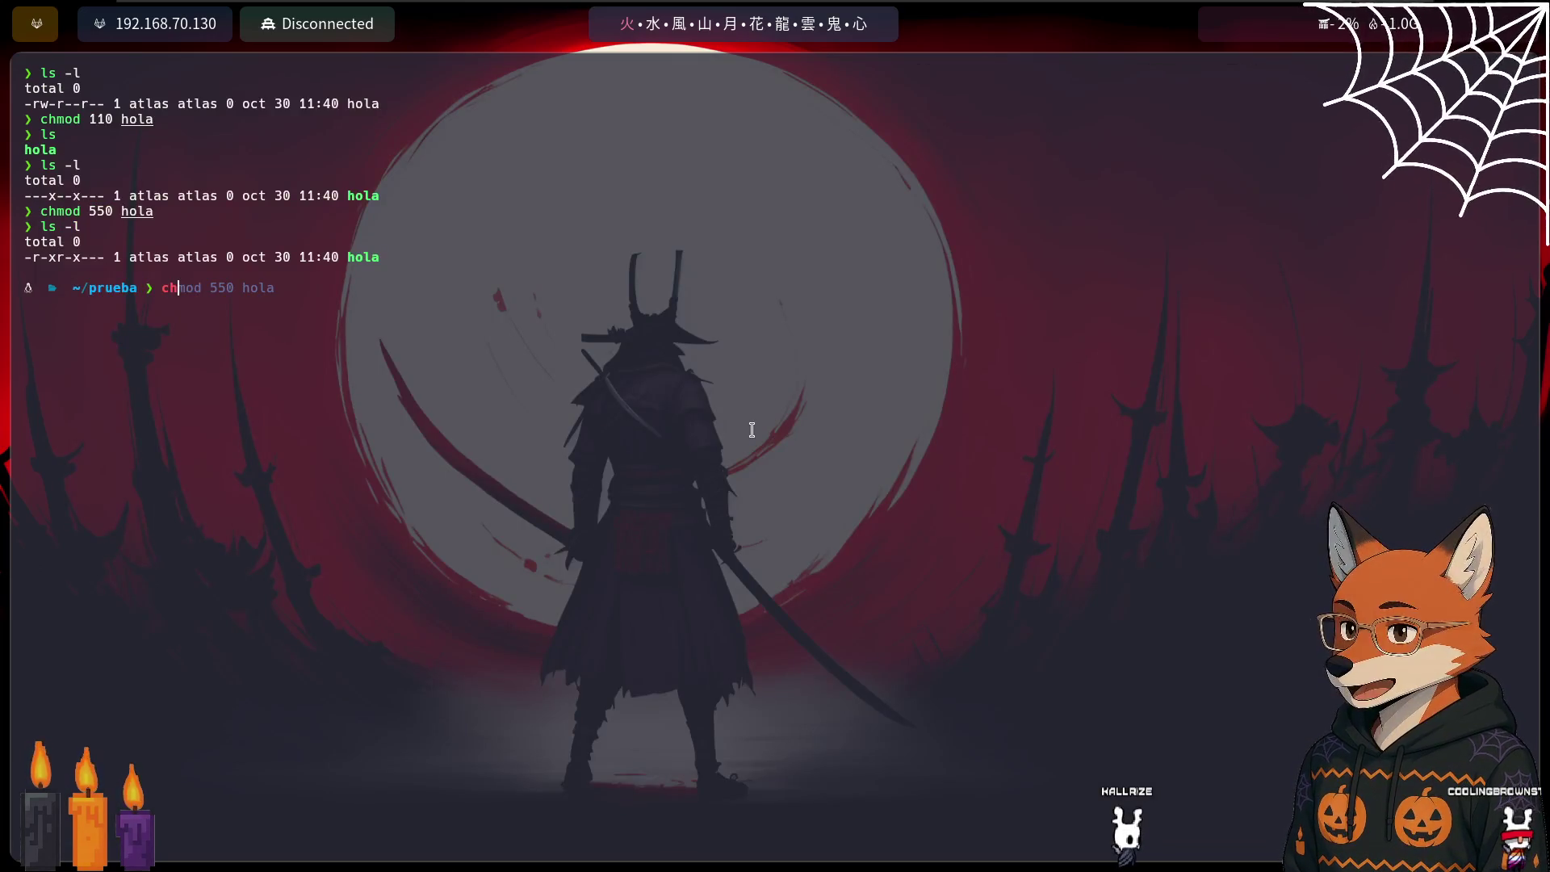
pyautogui.write('mod 777')
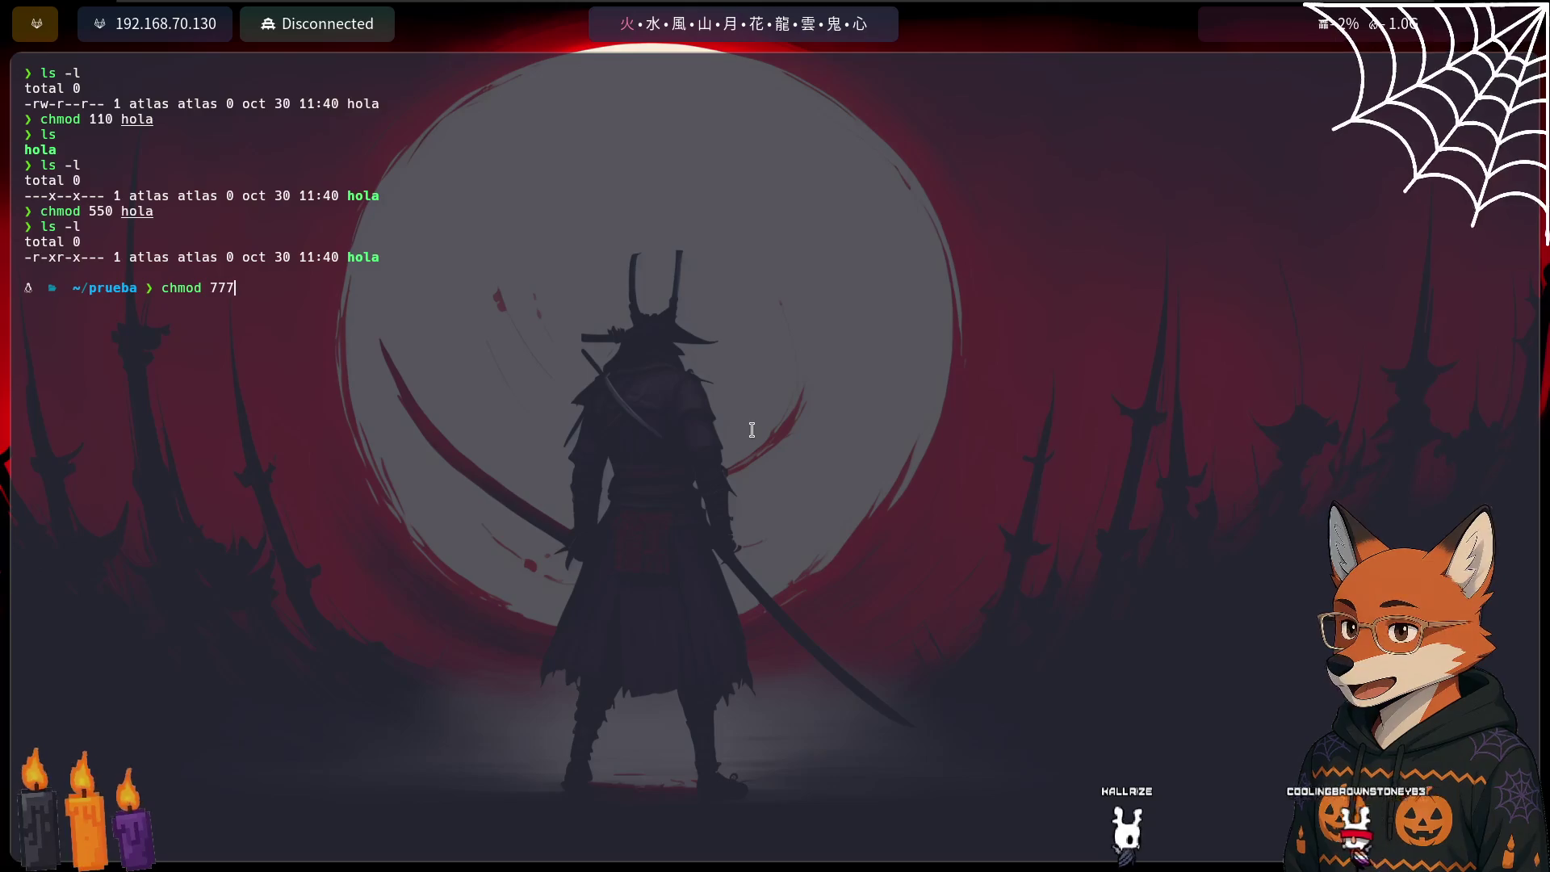
pyautogui.write(' hola')
# Apply chmod 777 to hola and confirm it shows -rwxrwxrwx
pyautogui.press('Return')
pyautogui.write('LS-L')
pyautogui.press('Return')
pyautogui.write('ls -l')
pyautogui.press('Return')
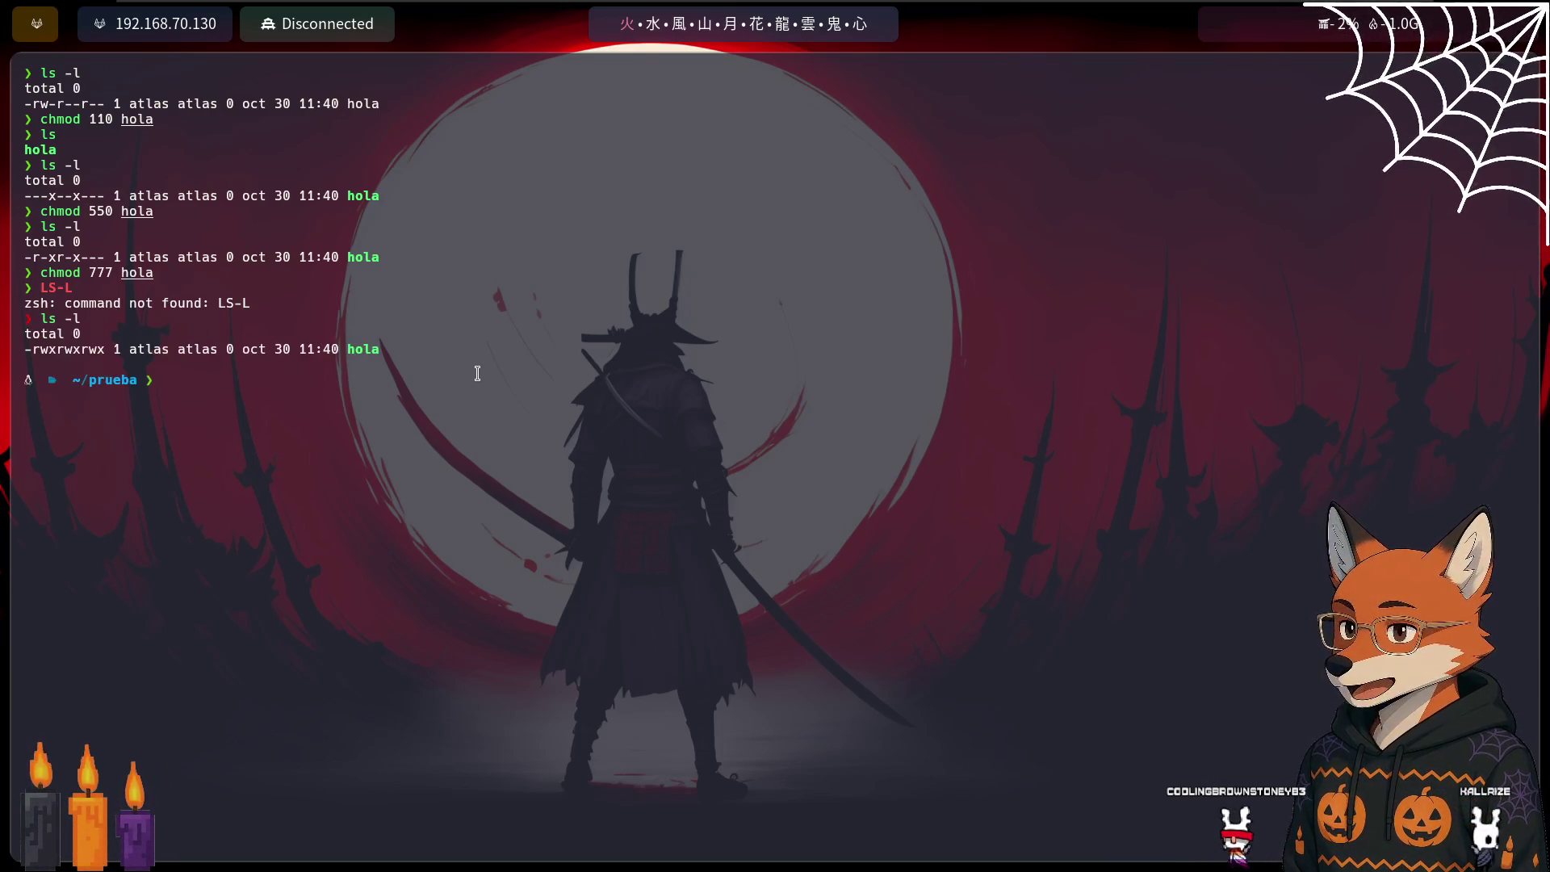
# Apply chmod 770 to hola, confirm -rwxrwx---, then bring the RWX notes back
pyautogui.write('chmod 00')
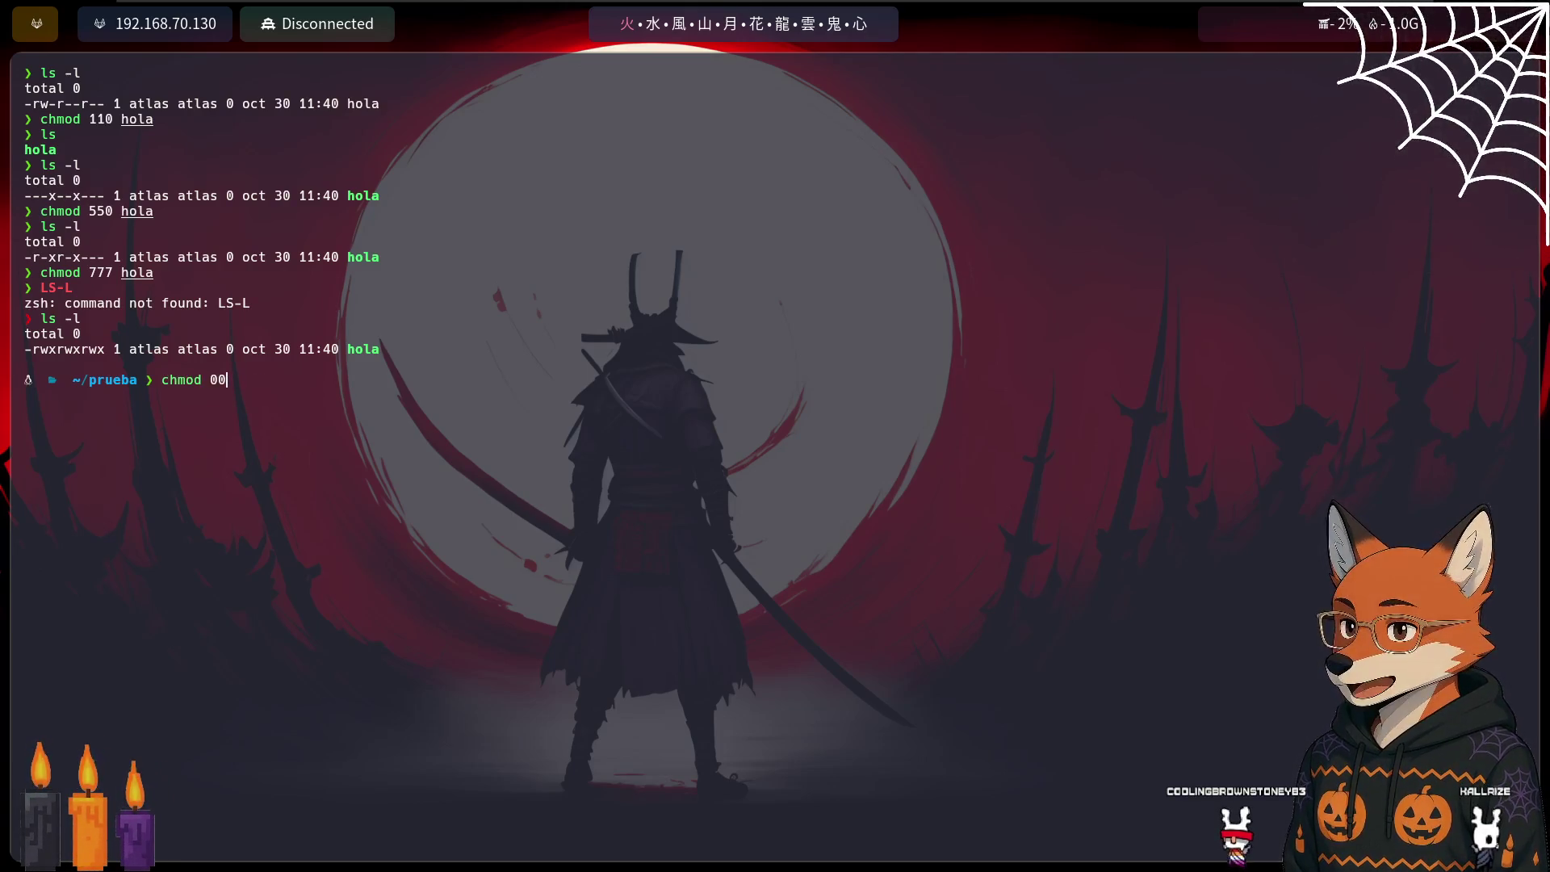
pyautogui.write('0770')
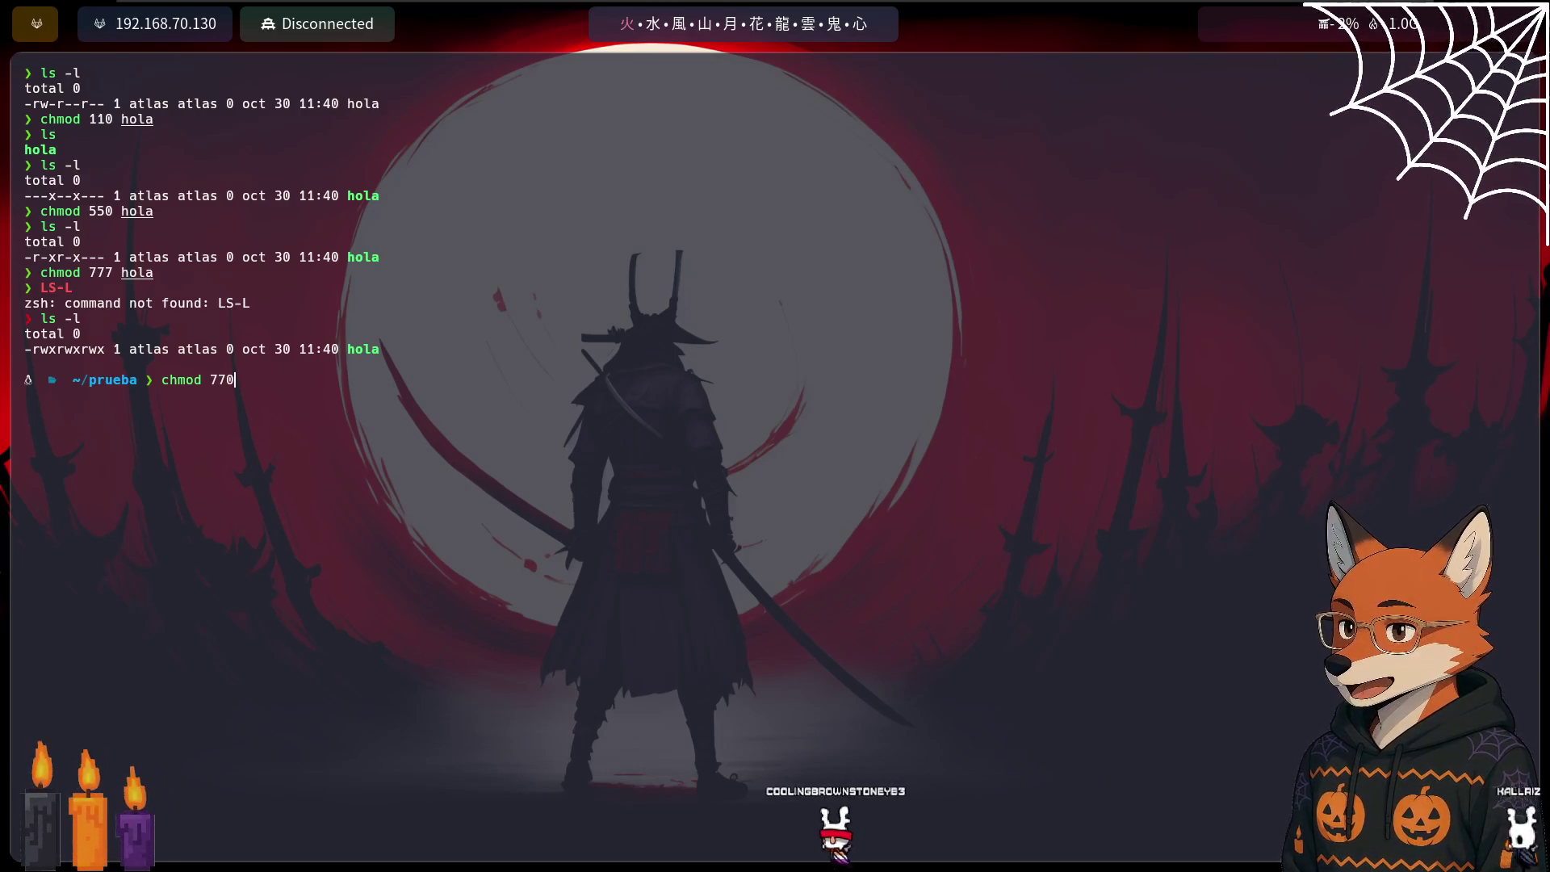
pyautogui.write(' hola')
pyautogui.press('Return')
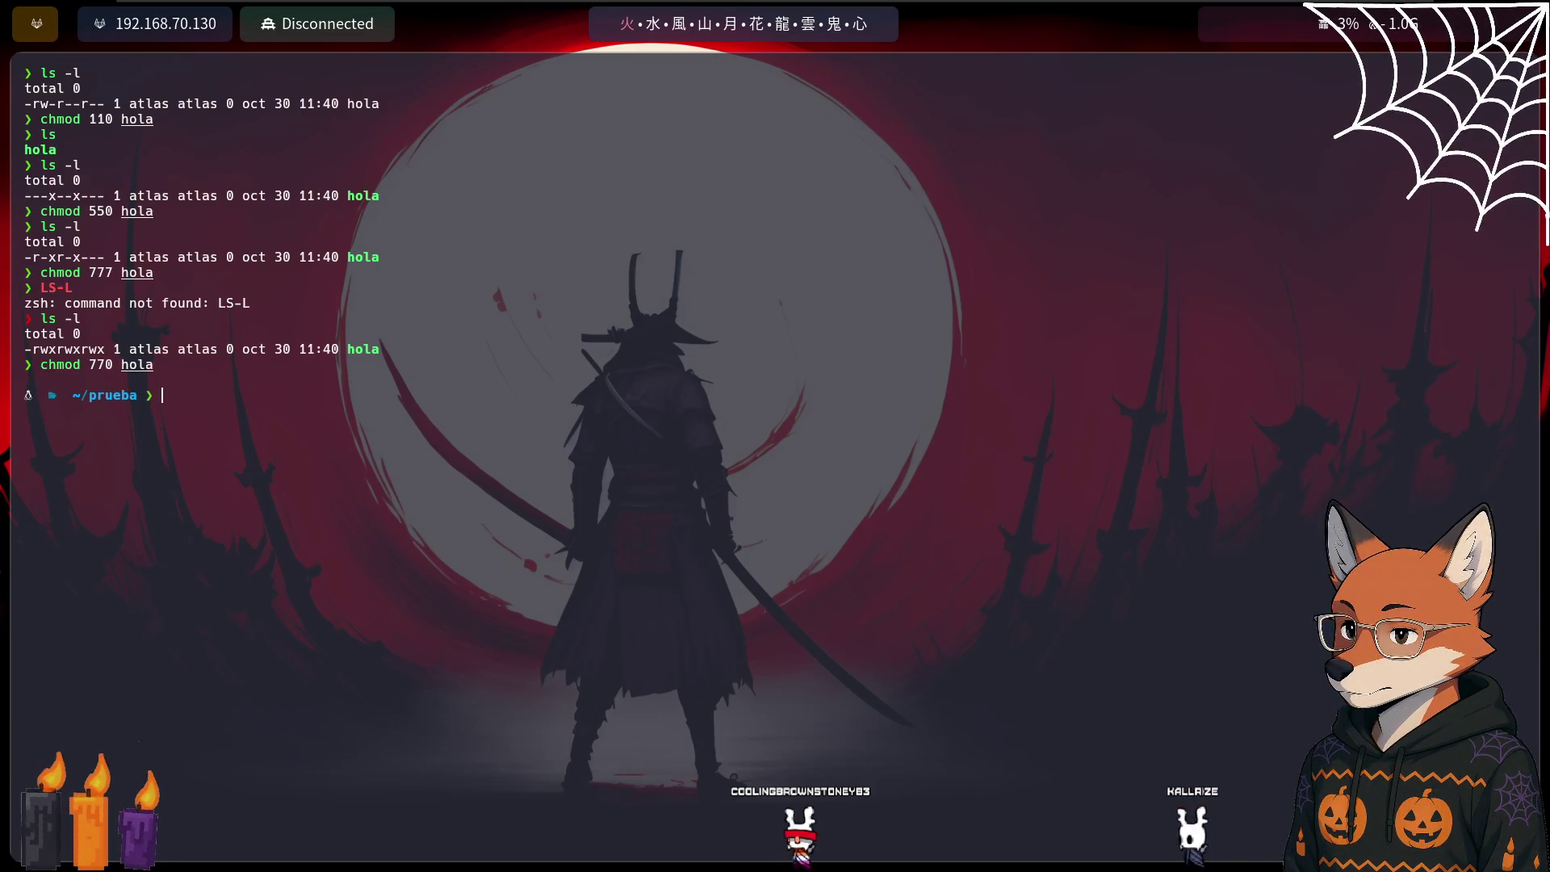
pyautogui.write('ls -l')
pyautogui.press('Return')
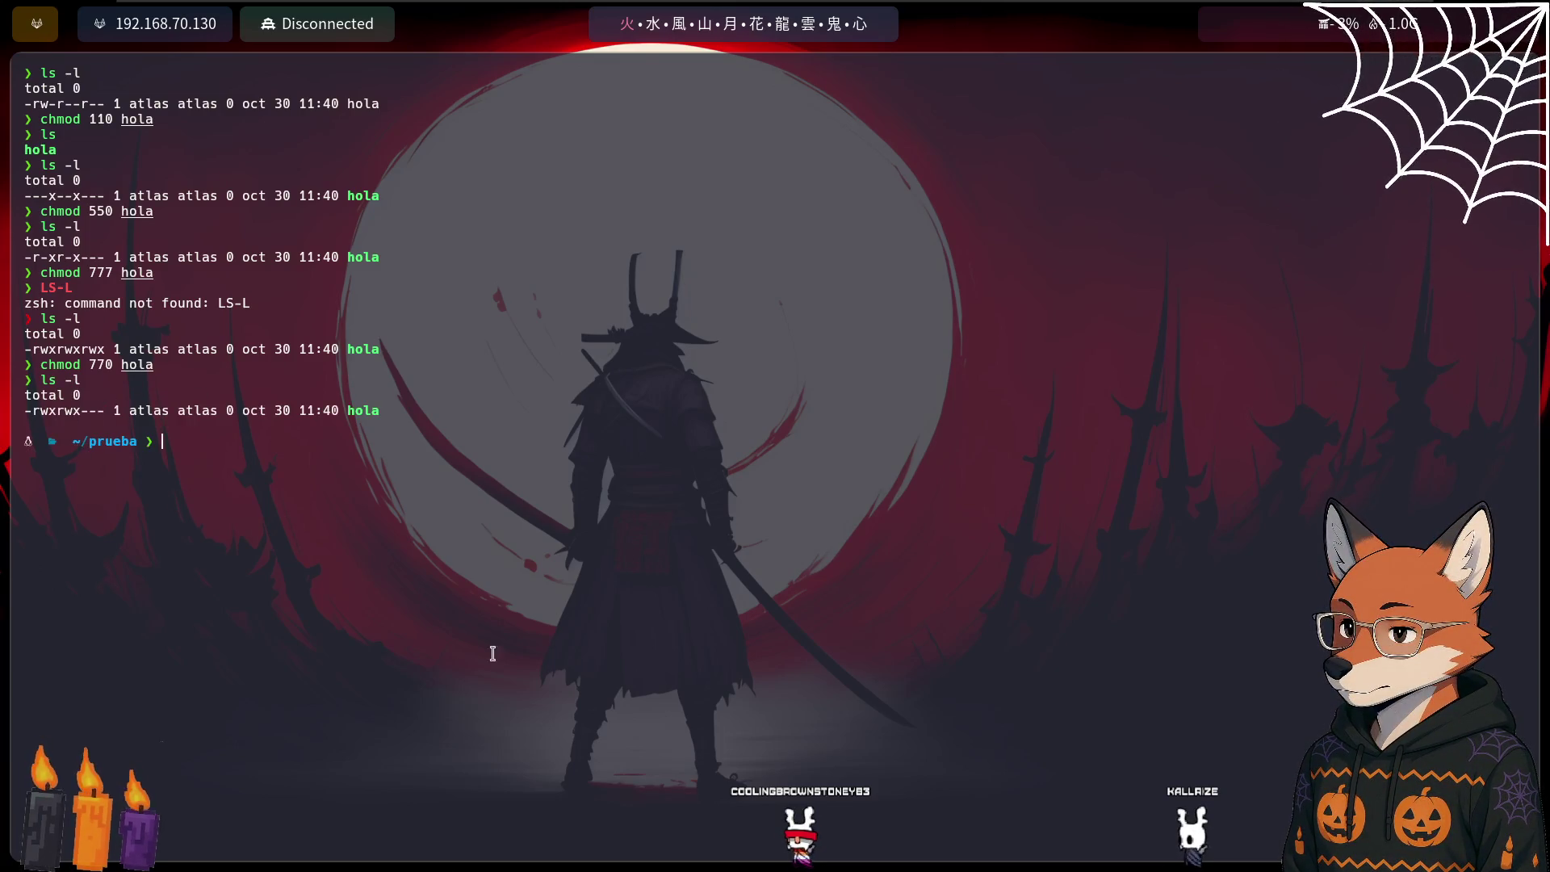
pyautogui.hotkey('alt', 'Tab')
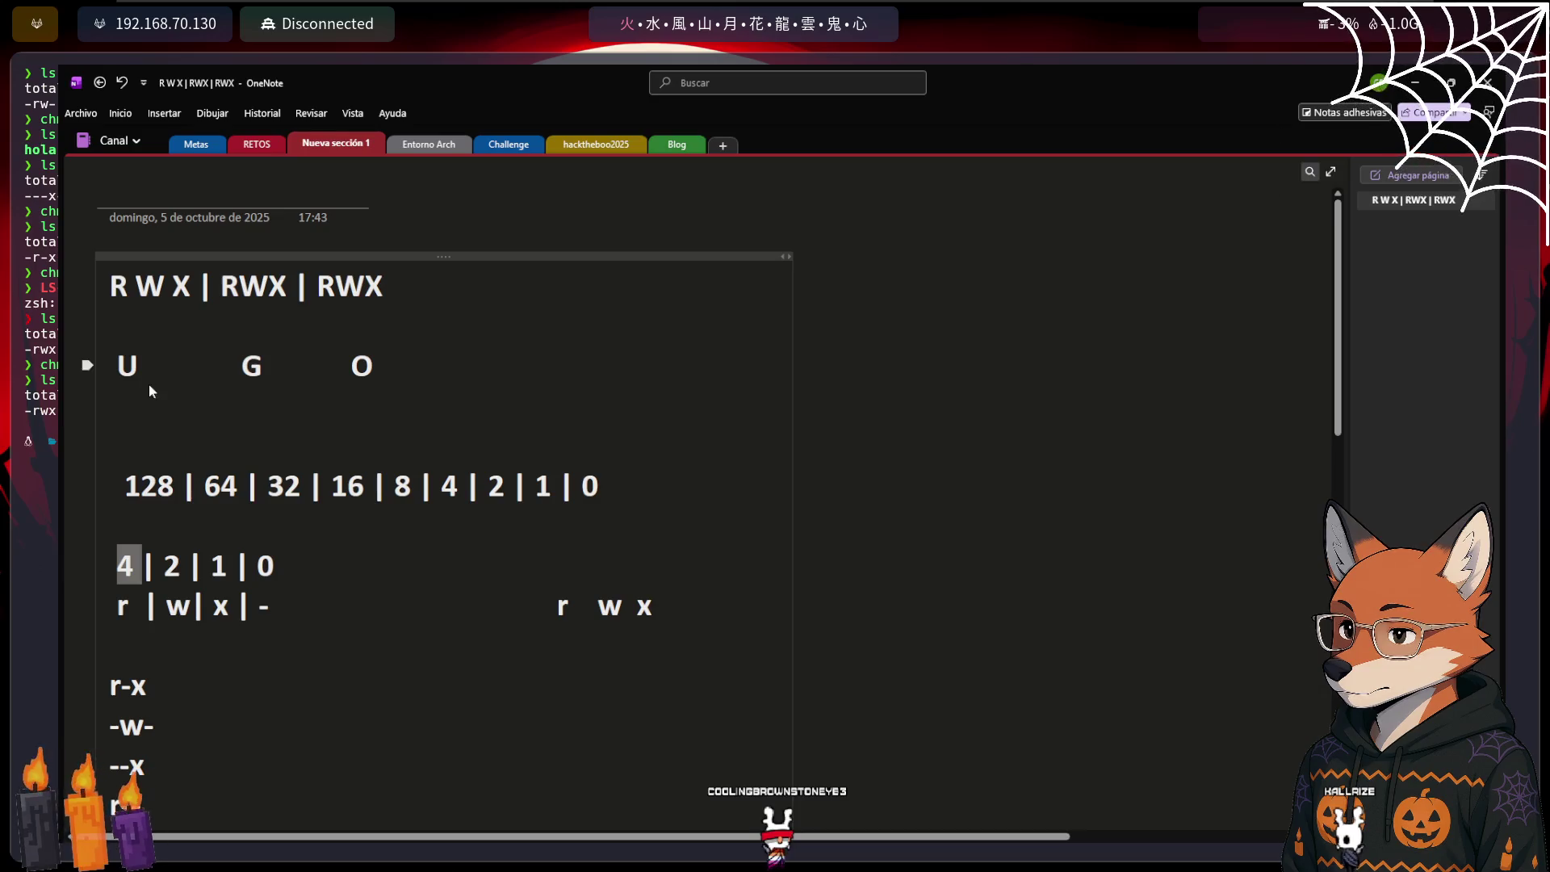
# Go over the four permission pattern lines r-x, -w-, --x and r-- in the notes
pyautogui.scroll(-6, 496, 621)
pyautogui.scroll(3, 502, 612)
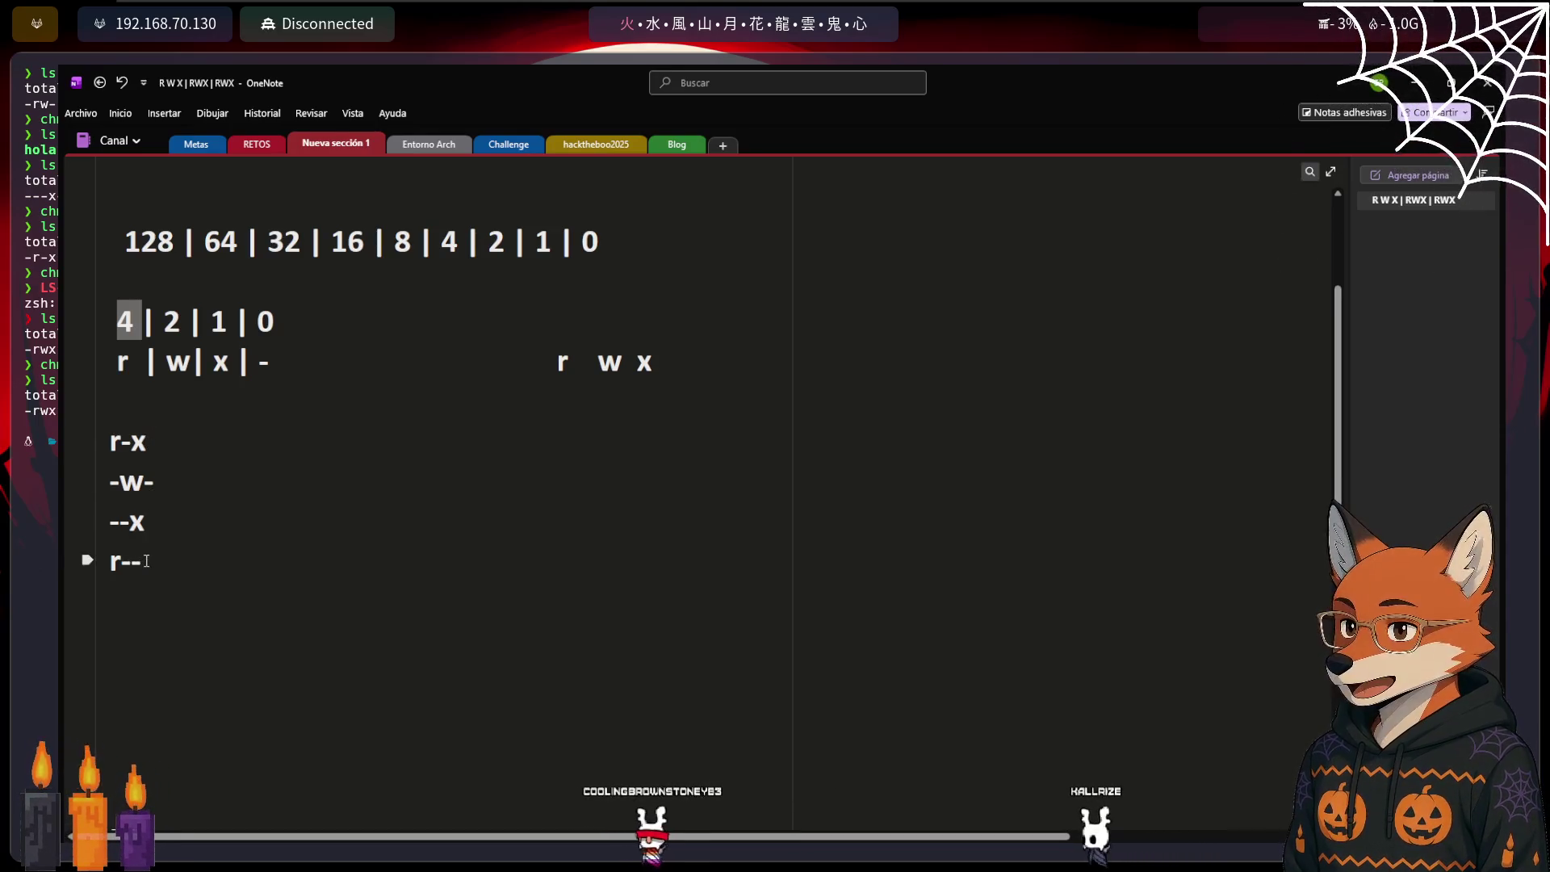
pyautogui.moveTo(139, 562); pyautogui.dragTo(111, 436)
pyautogui.click(158, 547)
pyautogui.write('=')
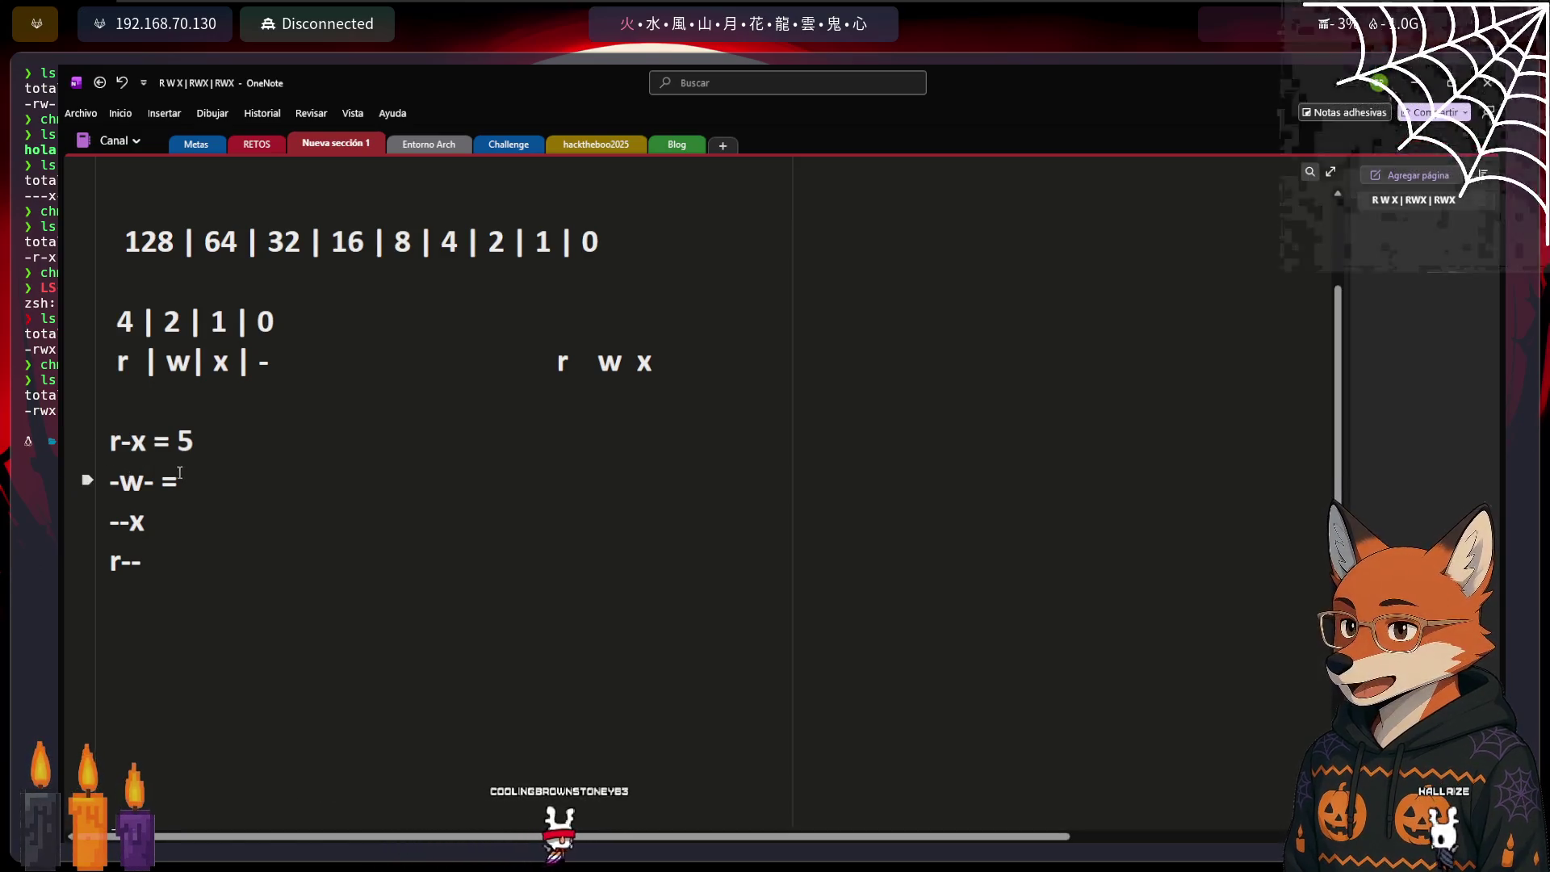
# Label -w- = 2, --x = 1 and r-- = 4, then return to the NDG course
pyautogui.write(' 2')
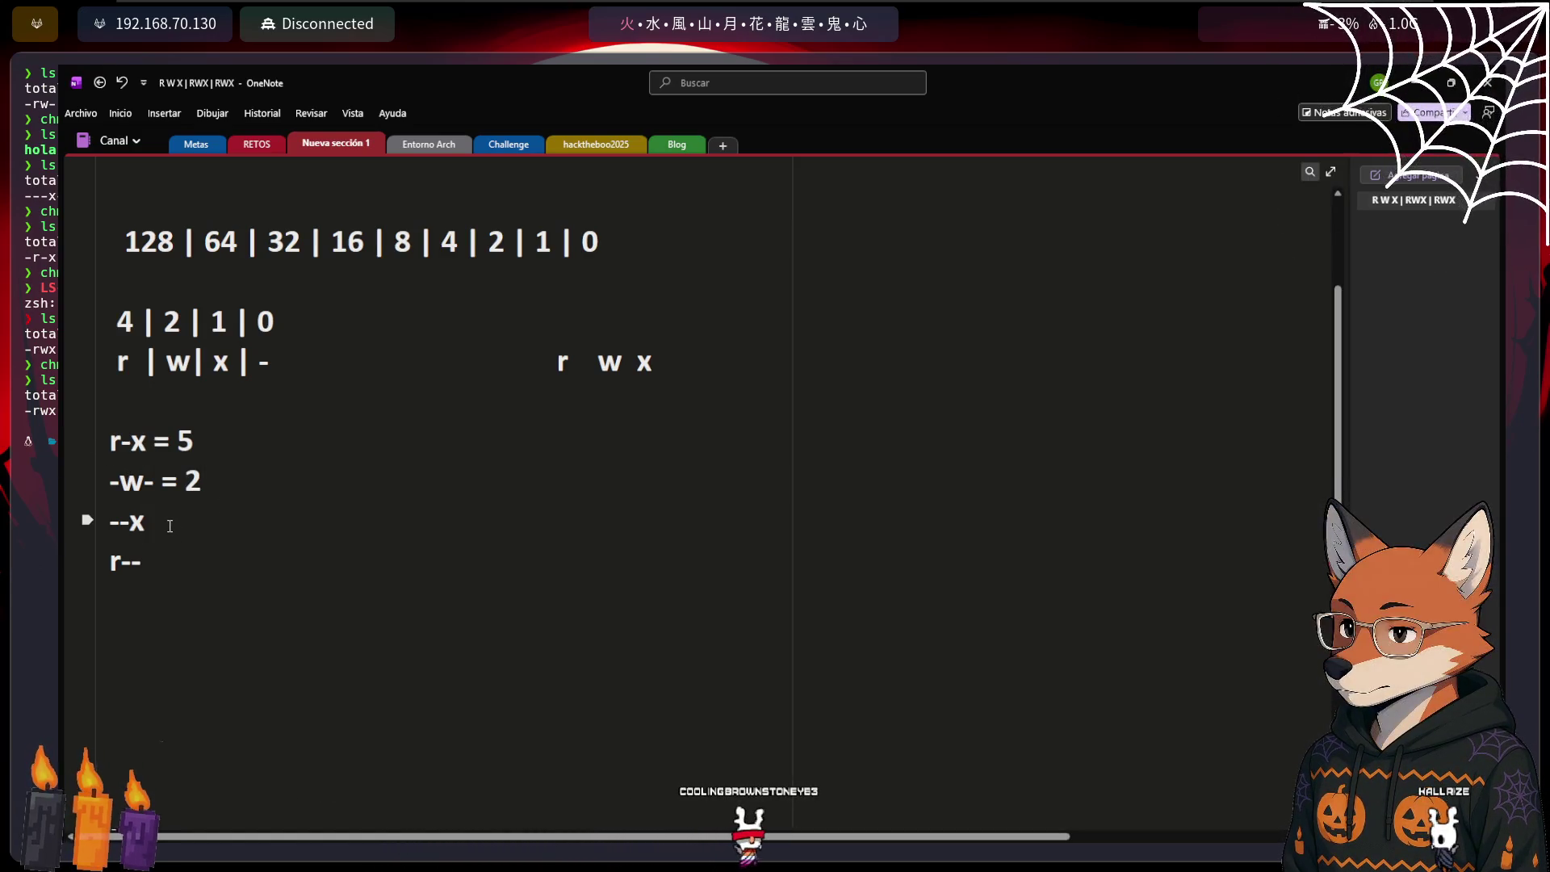
pyautogui.click(145, 521)
pyautogui.write('=')
pyautogui.write('=')
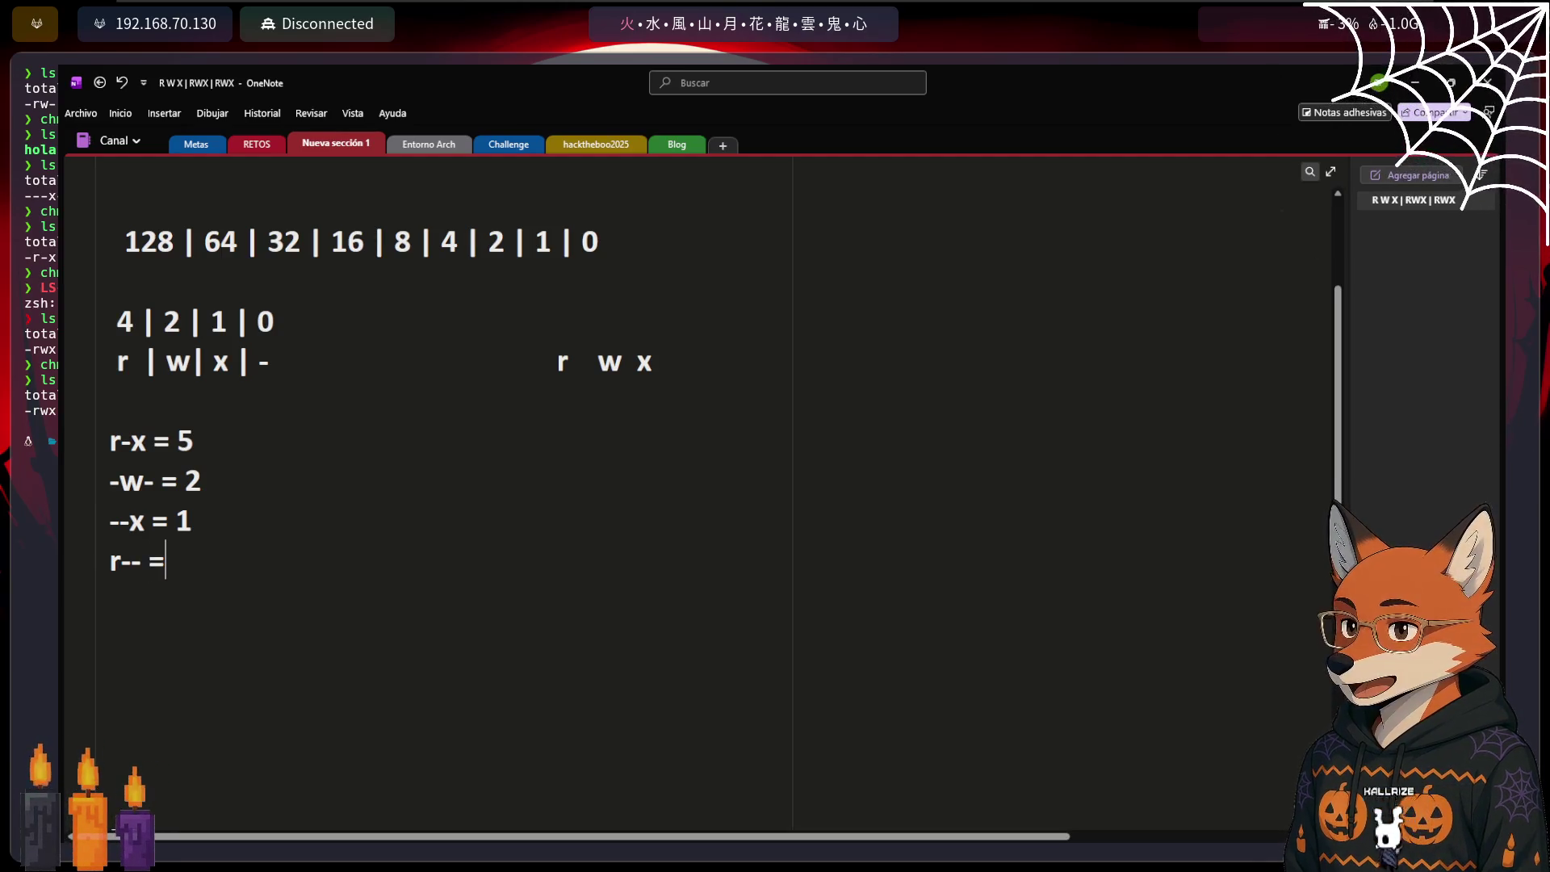
pyautogui.write('4')
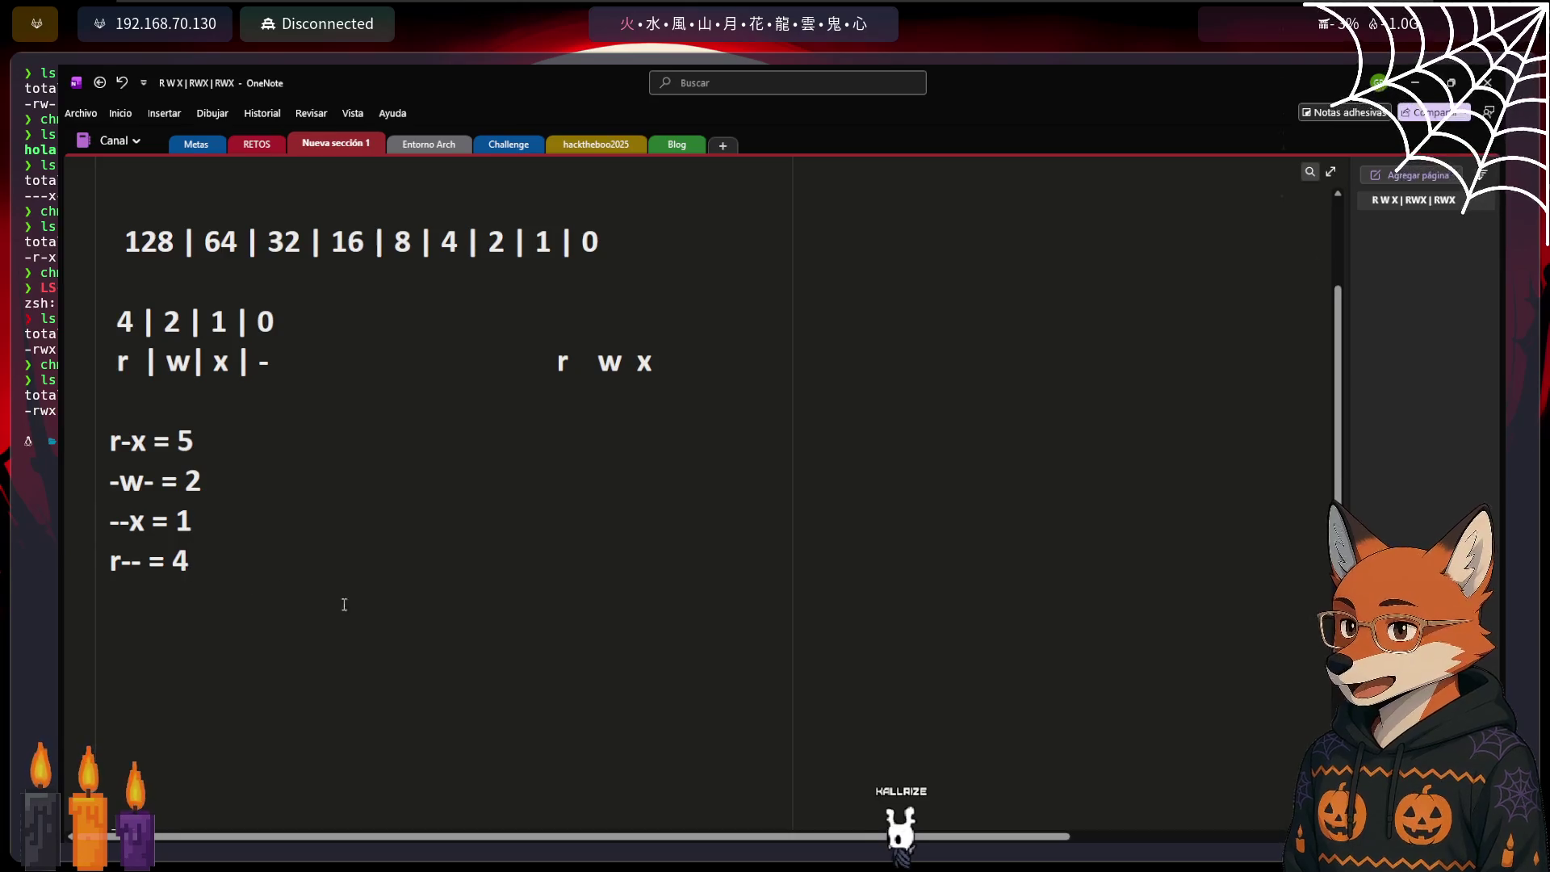
pyautogui.scroll(-4, 225, 605)
pyautogui.scroll(4, 226, 606)
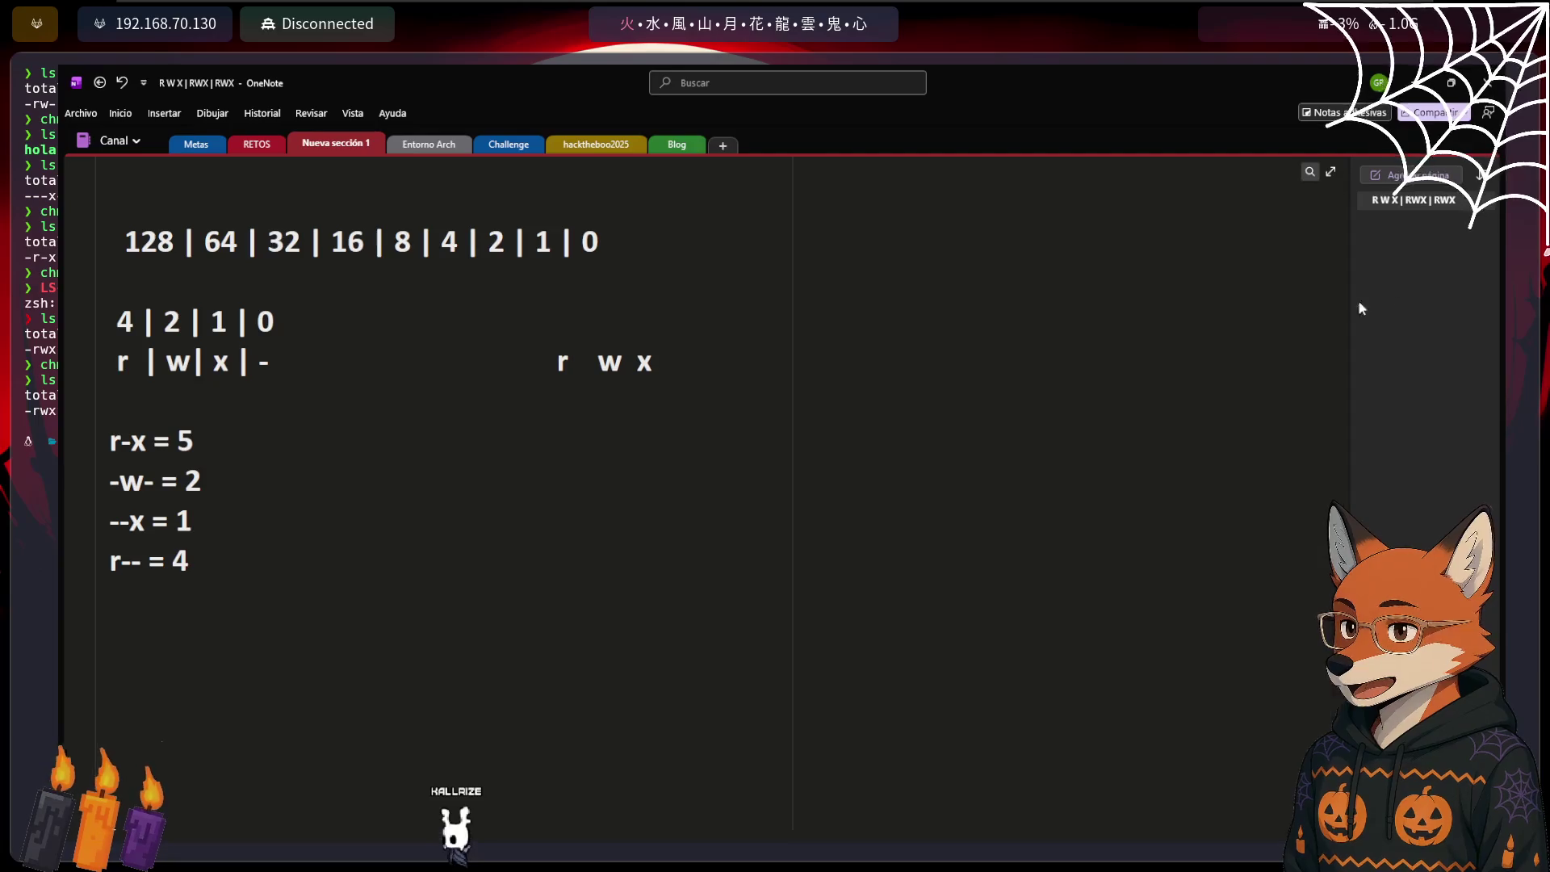
pyautogui.hotkey('alt', 'Tab')
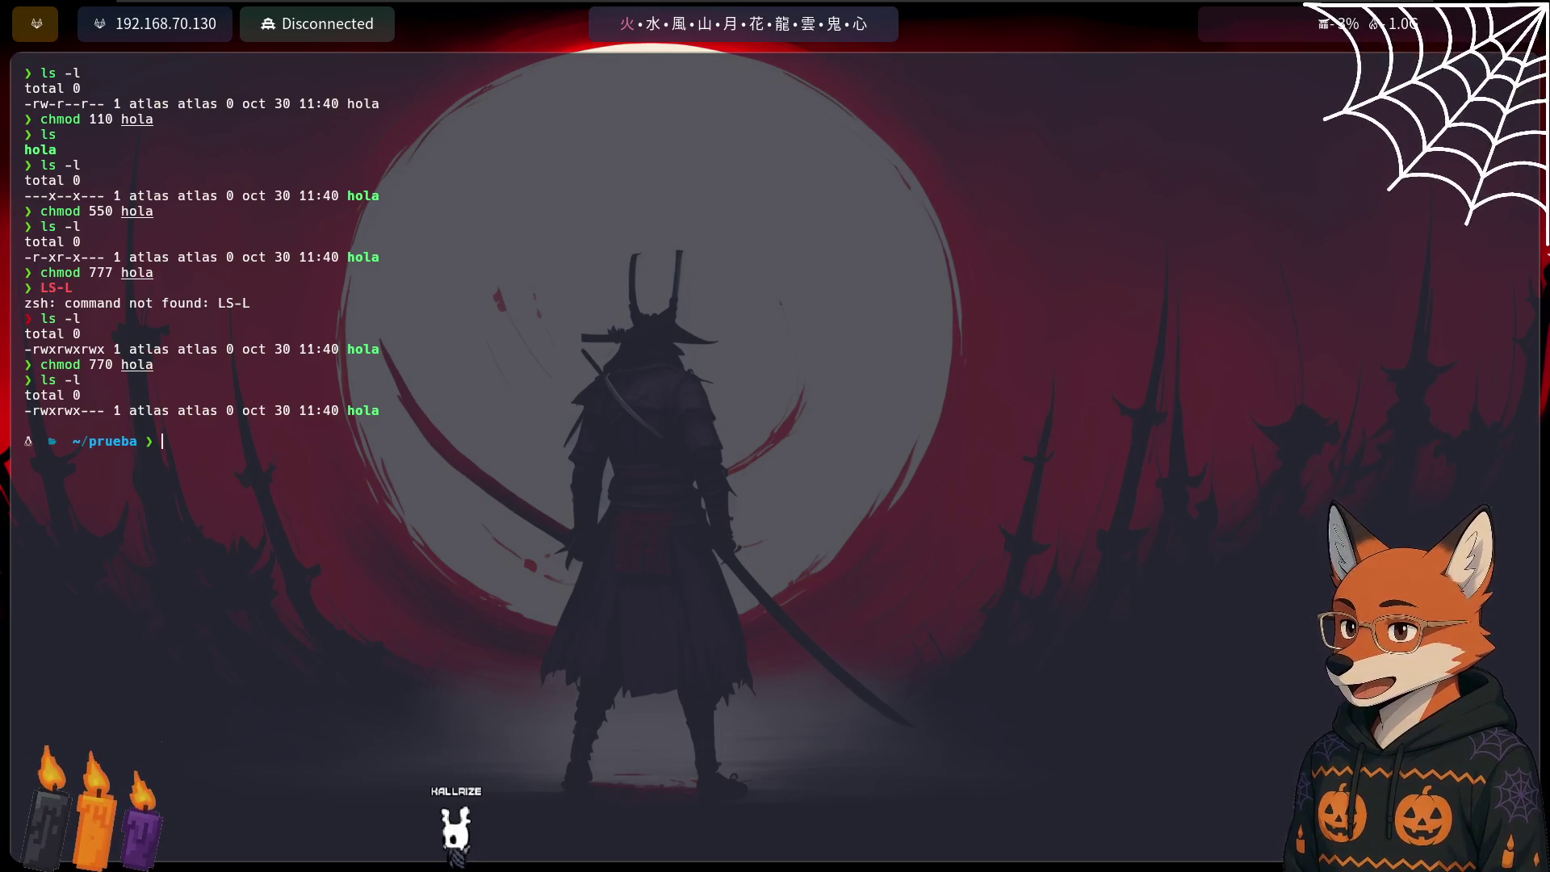
pyautogui.hotkey('alt', 'Tab')
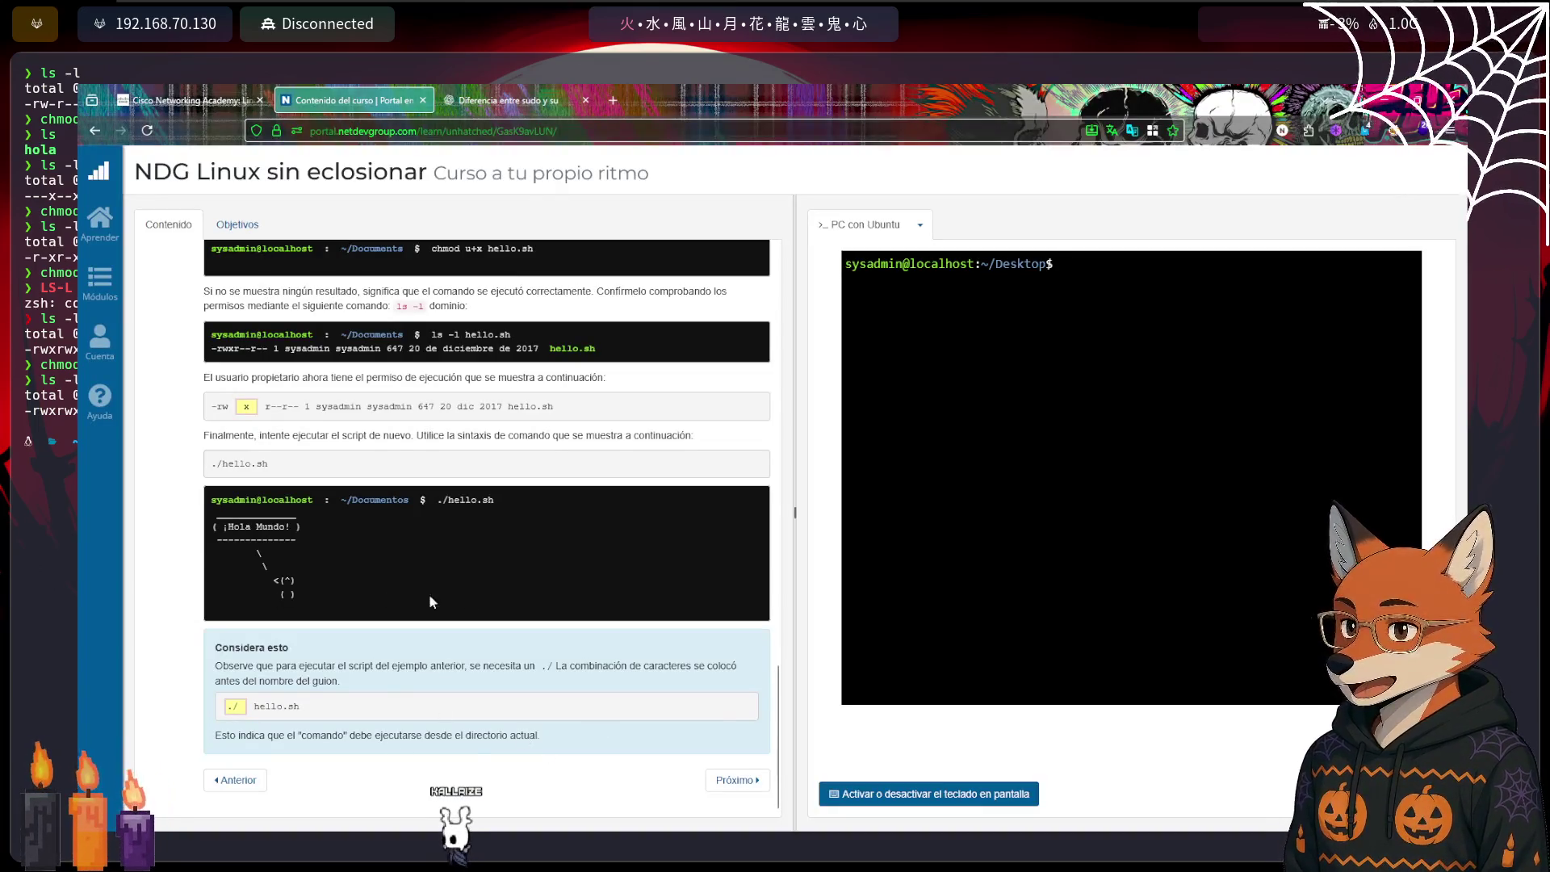
# Advance with Próximo to section 9, Cambio de propiedad de archivos on chown
pyautogui.click(736, 779)
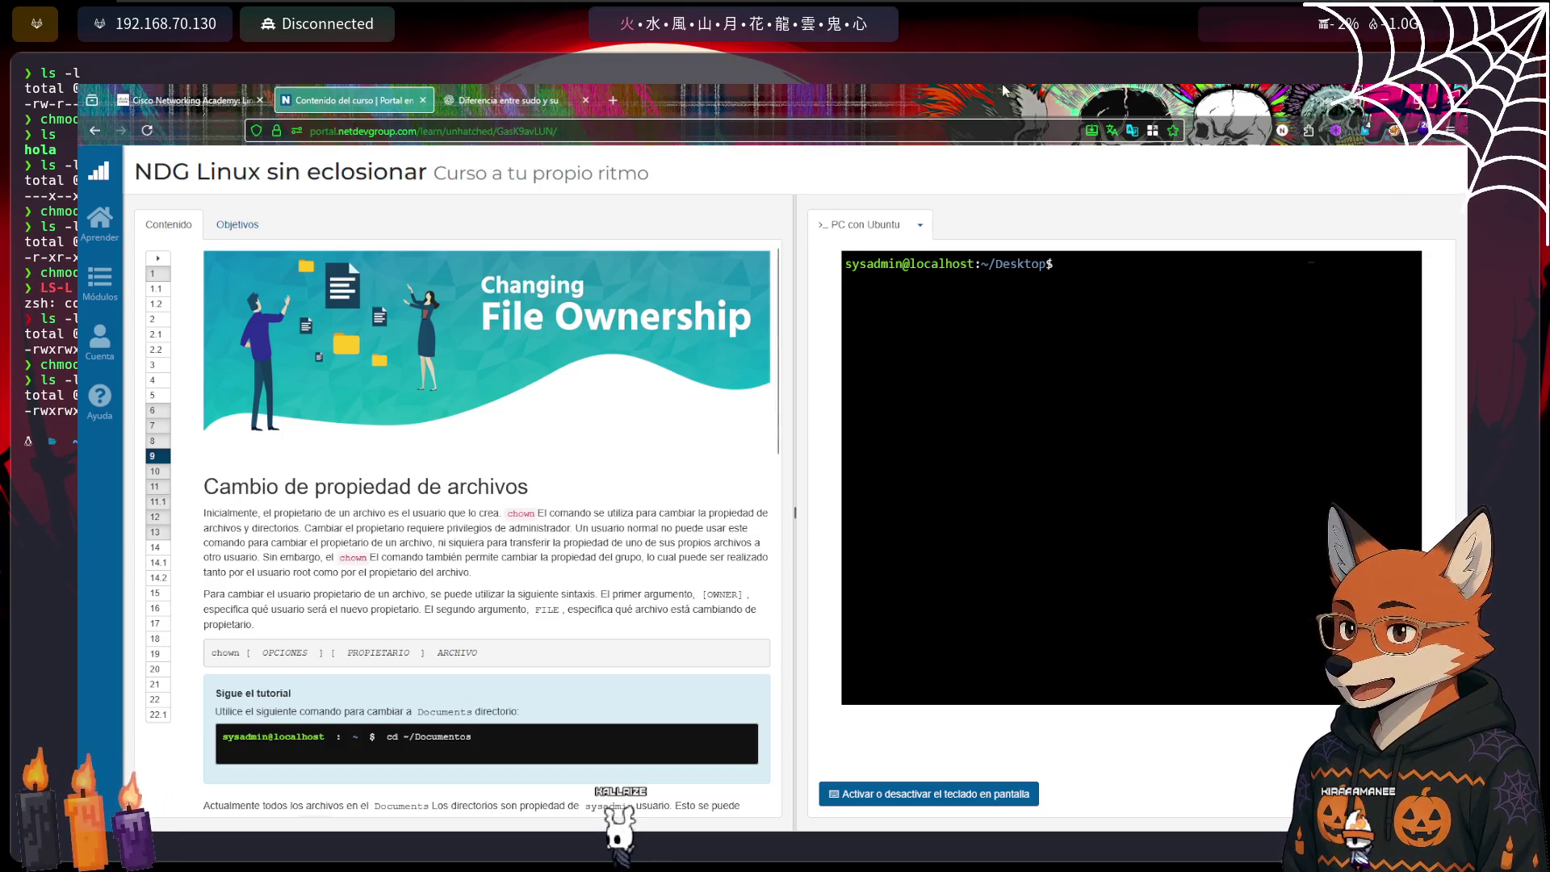
# In a new tab, load the PhantomCrypter blog and go to its Proyectos page
pyautogui.click(617, 103)
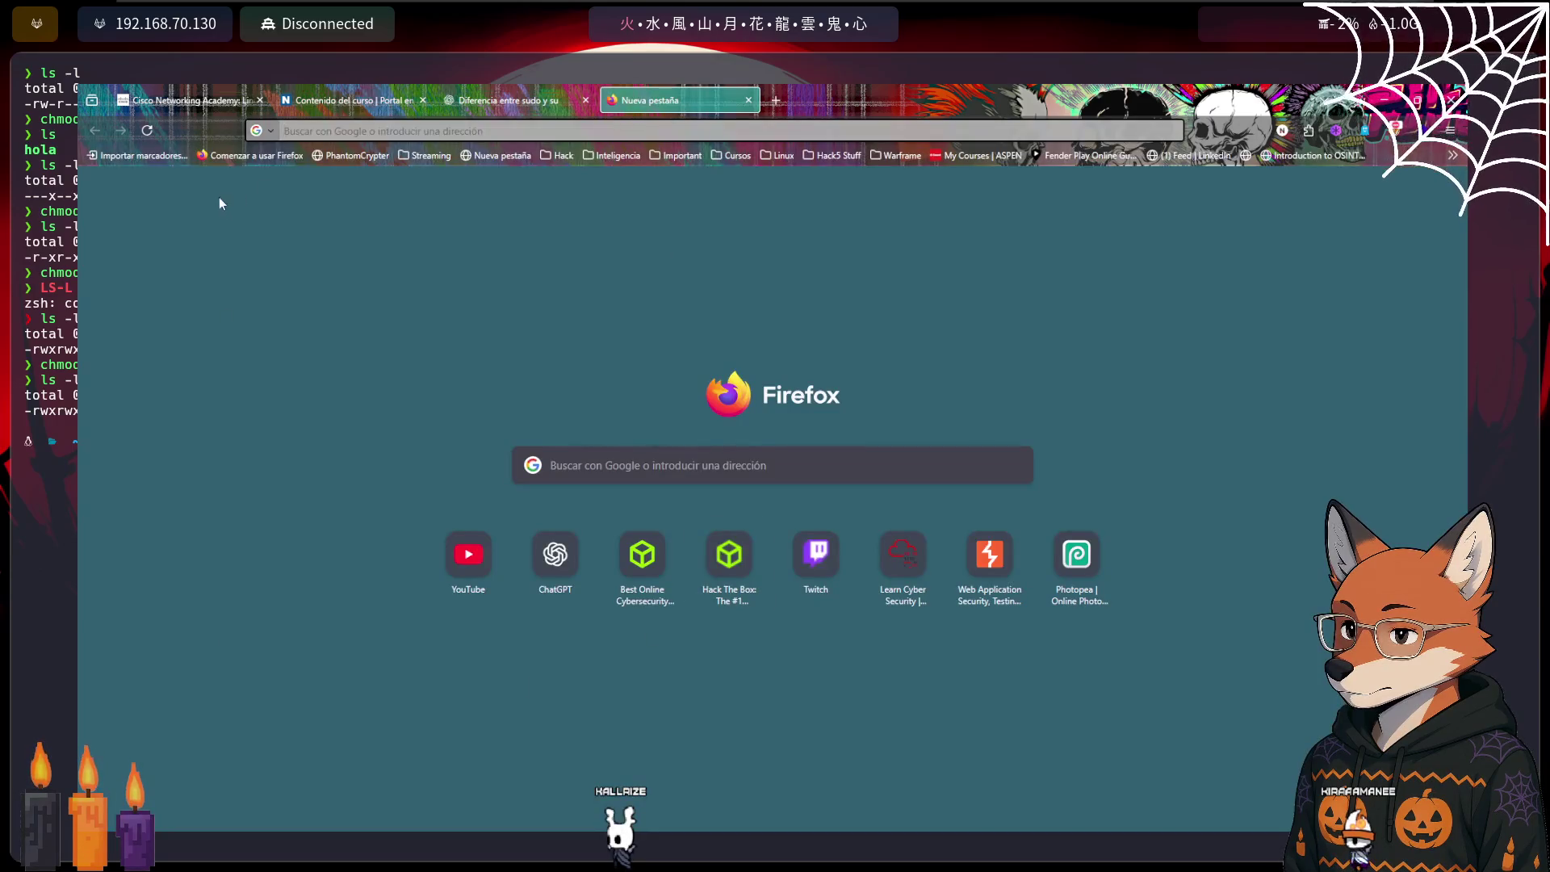
pyautogui.click(355, 156)
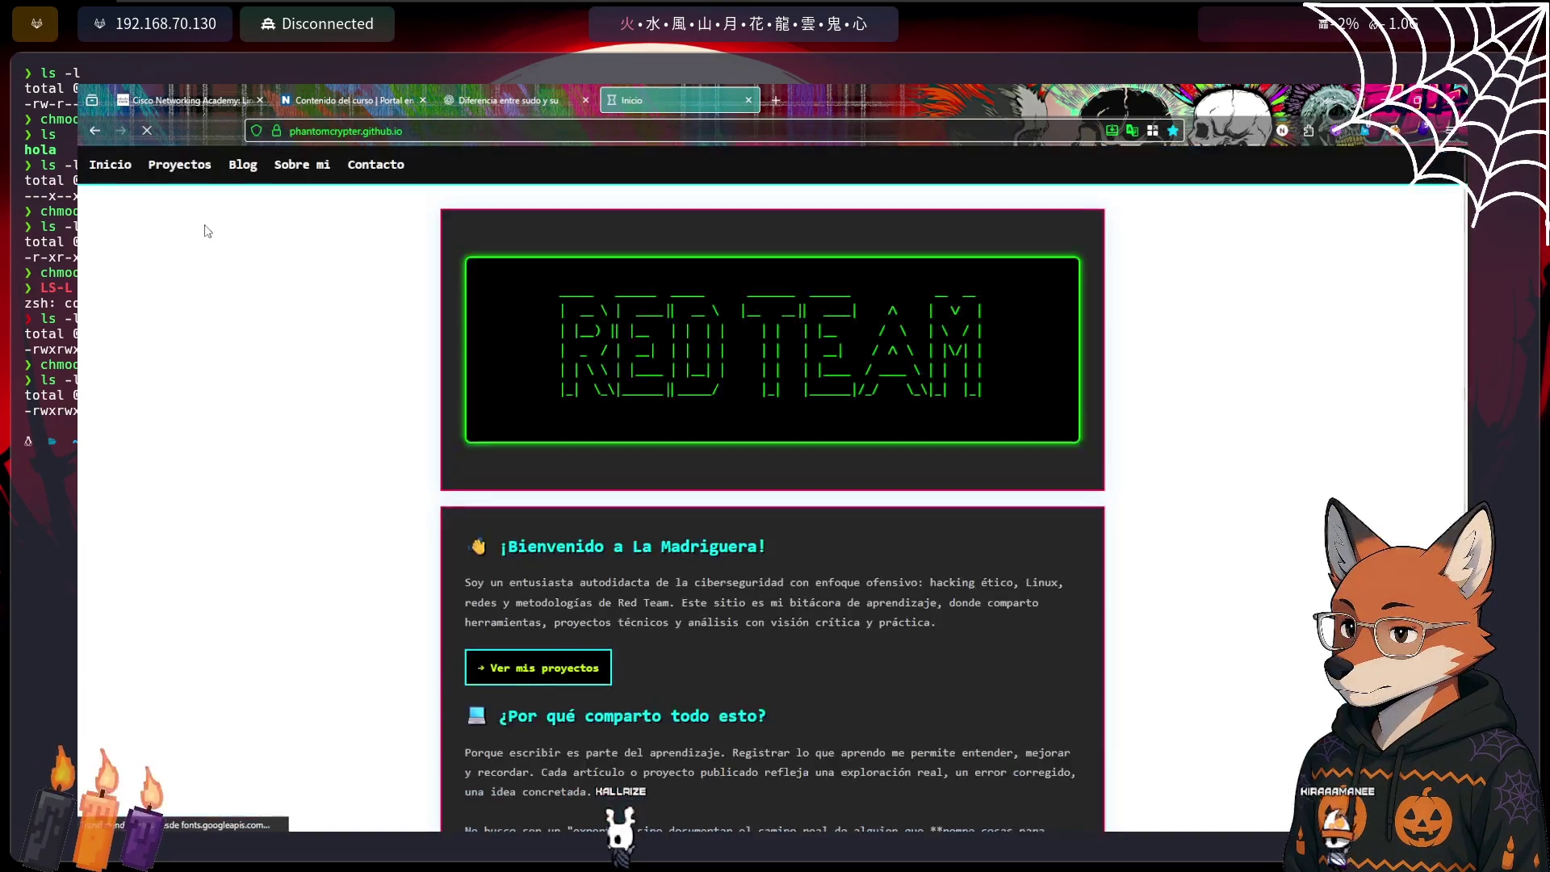
pyautogui.scroll(-2, 565, 485)
pyautogui.scroll(1, 600, 628)
pyautogui.scroll(-2, 600, 628)
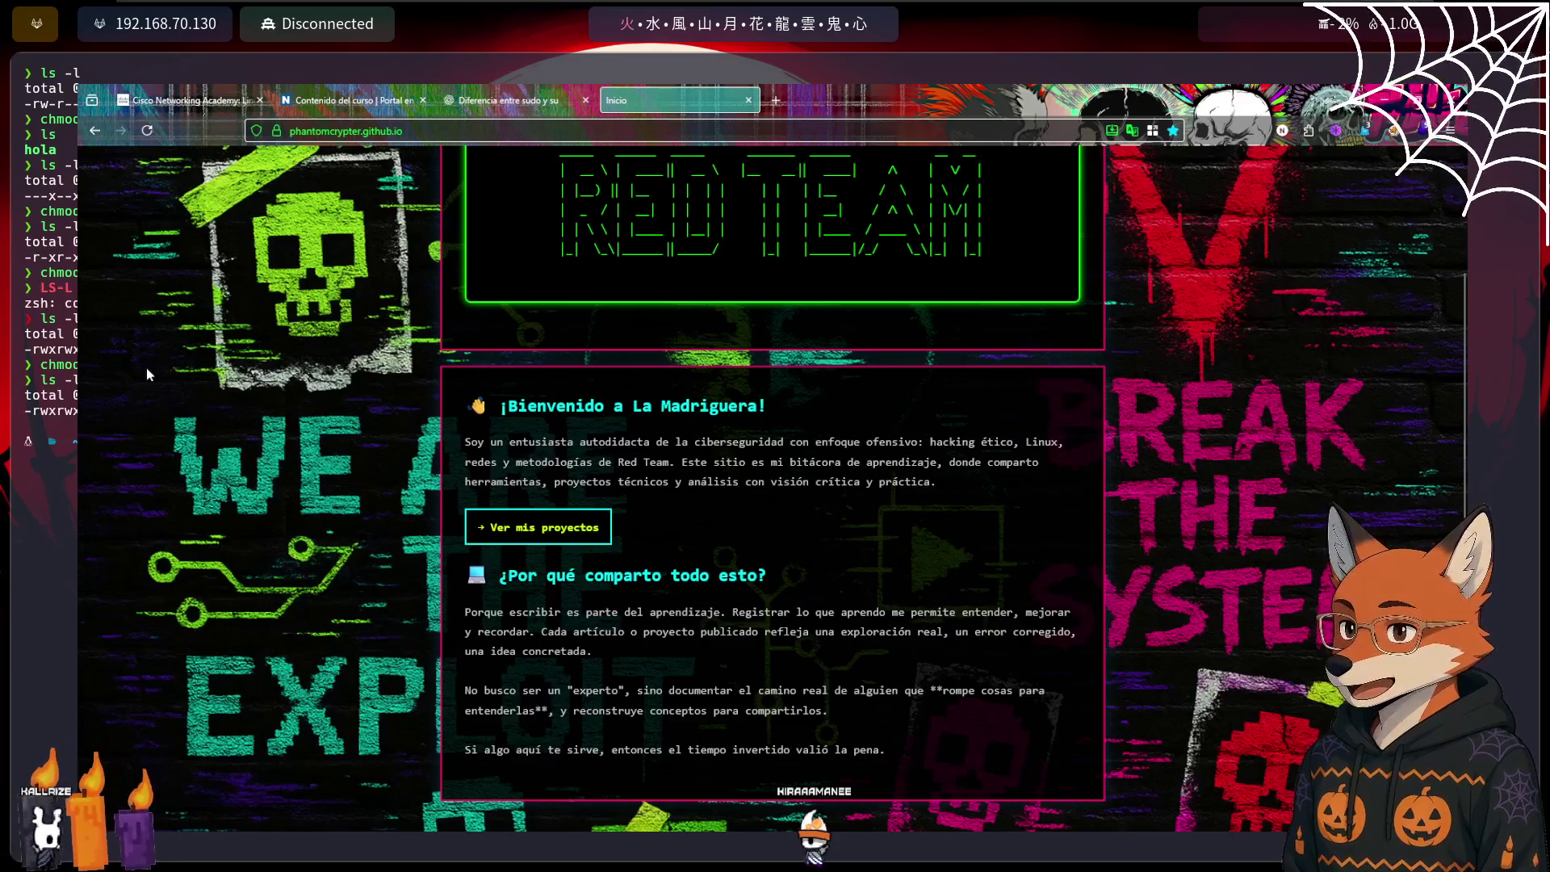
pyautogui.scroll(3, 607, 286)
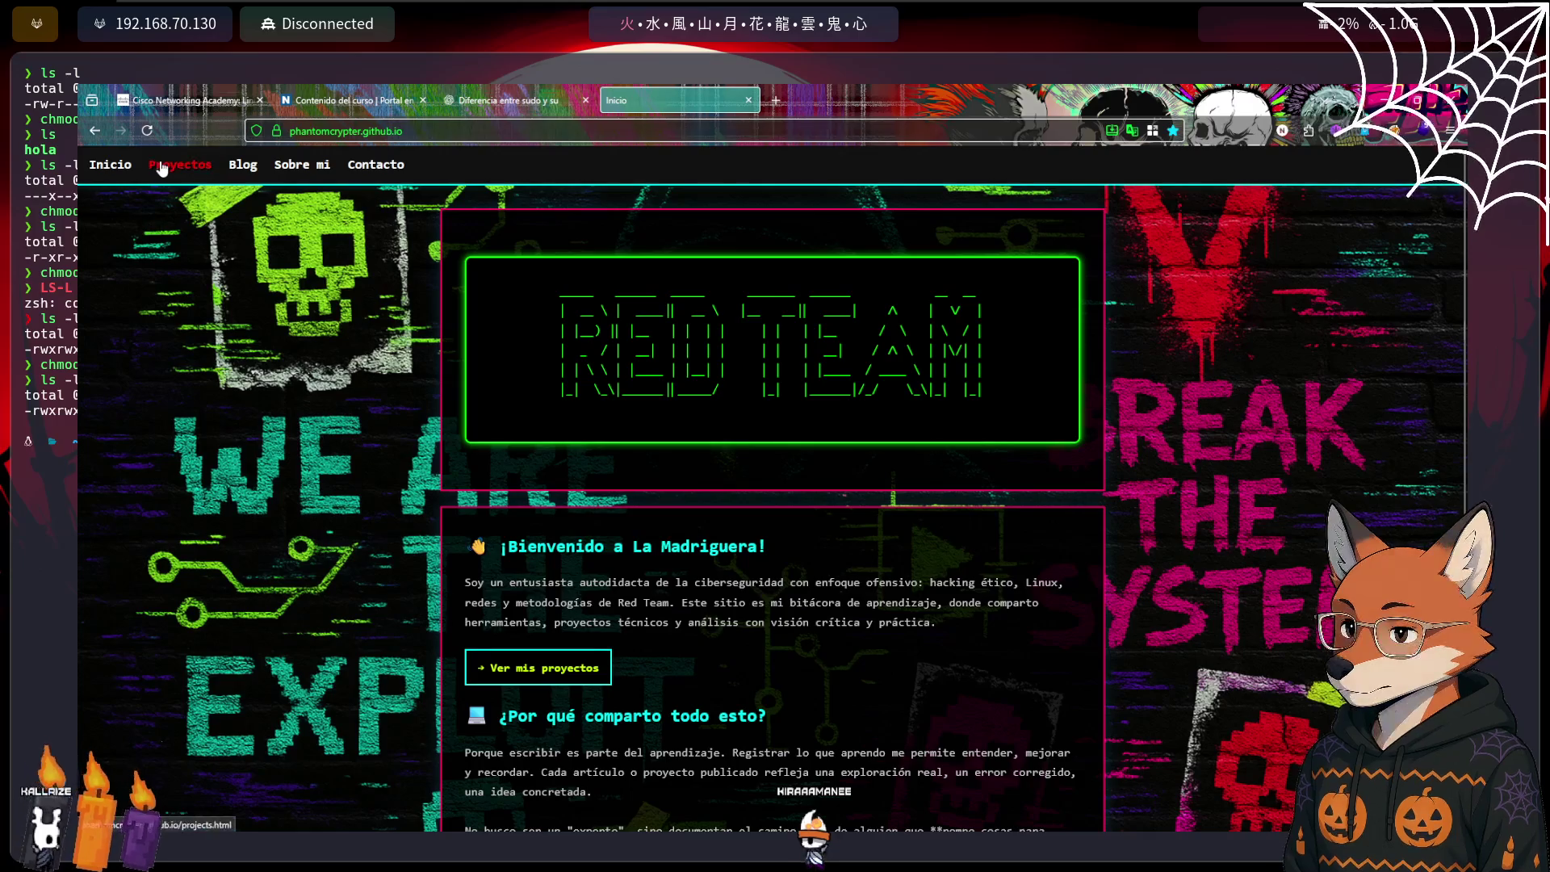
pyautogui.click(161, 167)
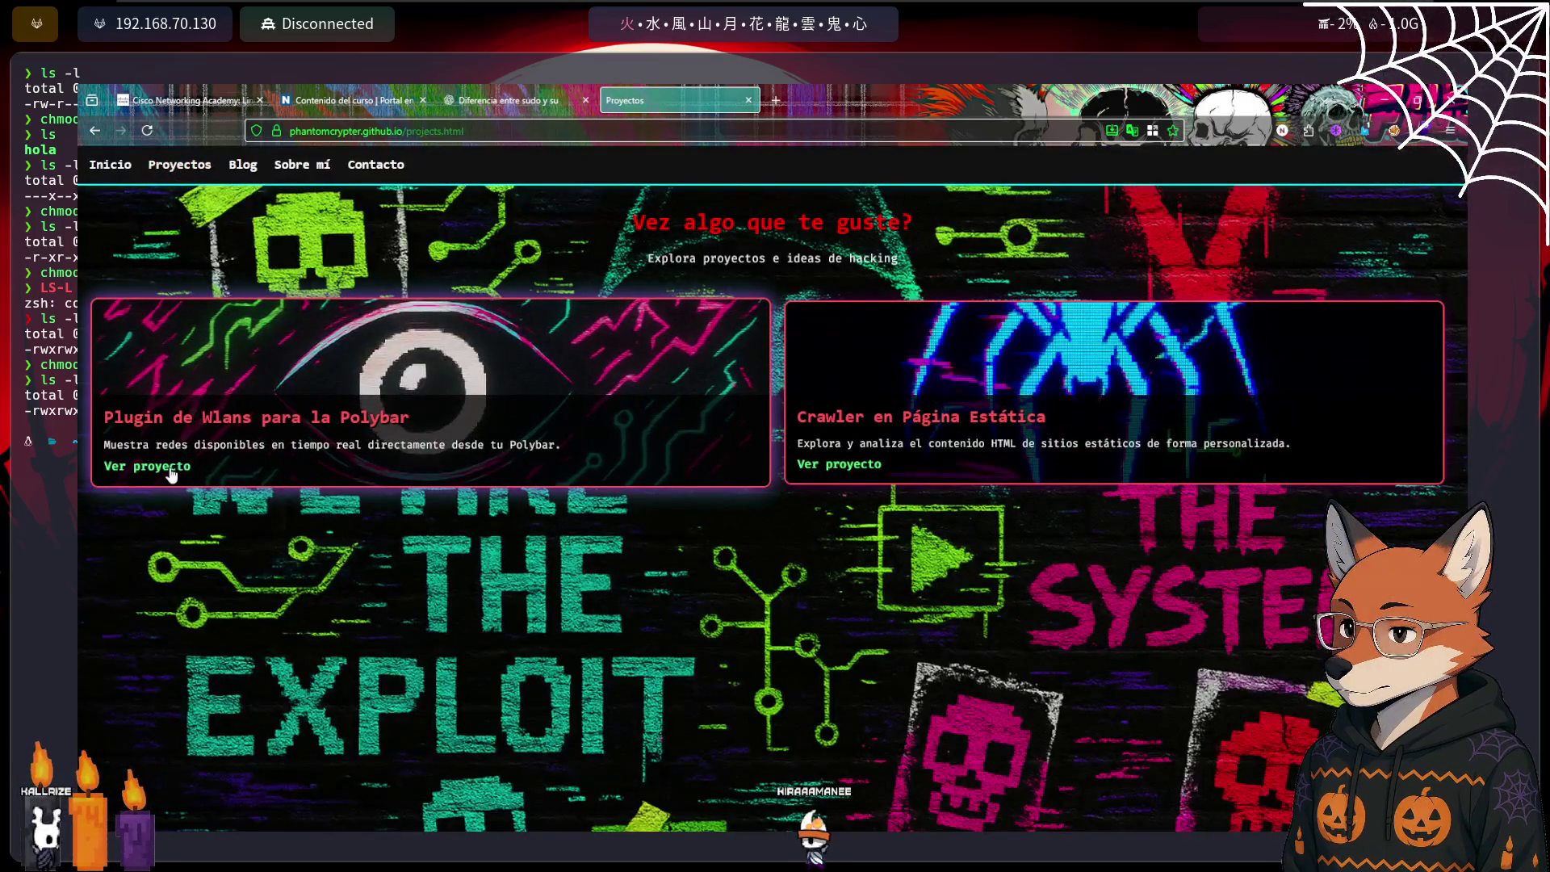
# Open the 'Plugin de Wlans para la Polybar' project and reload it (F5) in Spanish
pyautogui.click(170, 476)
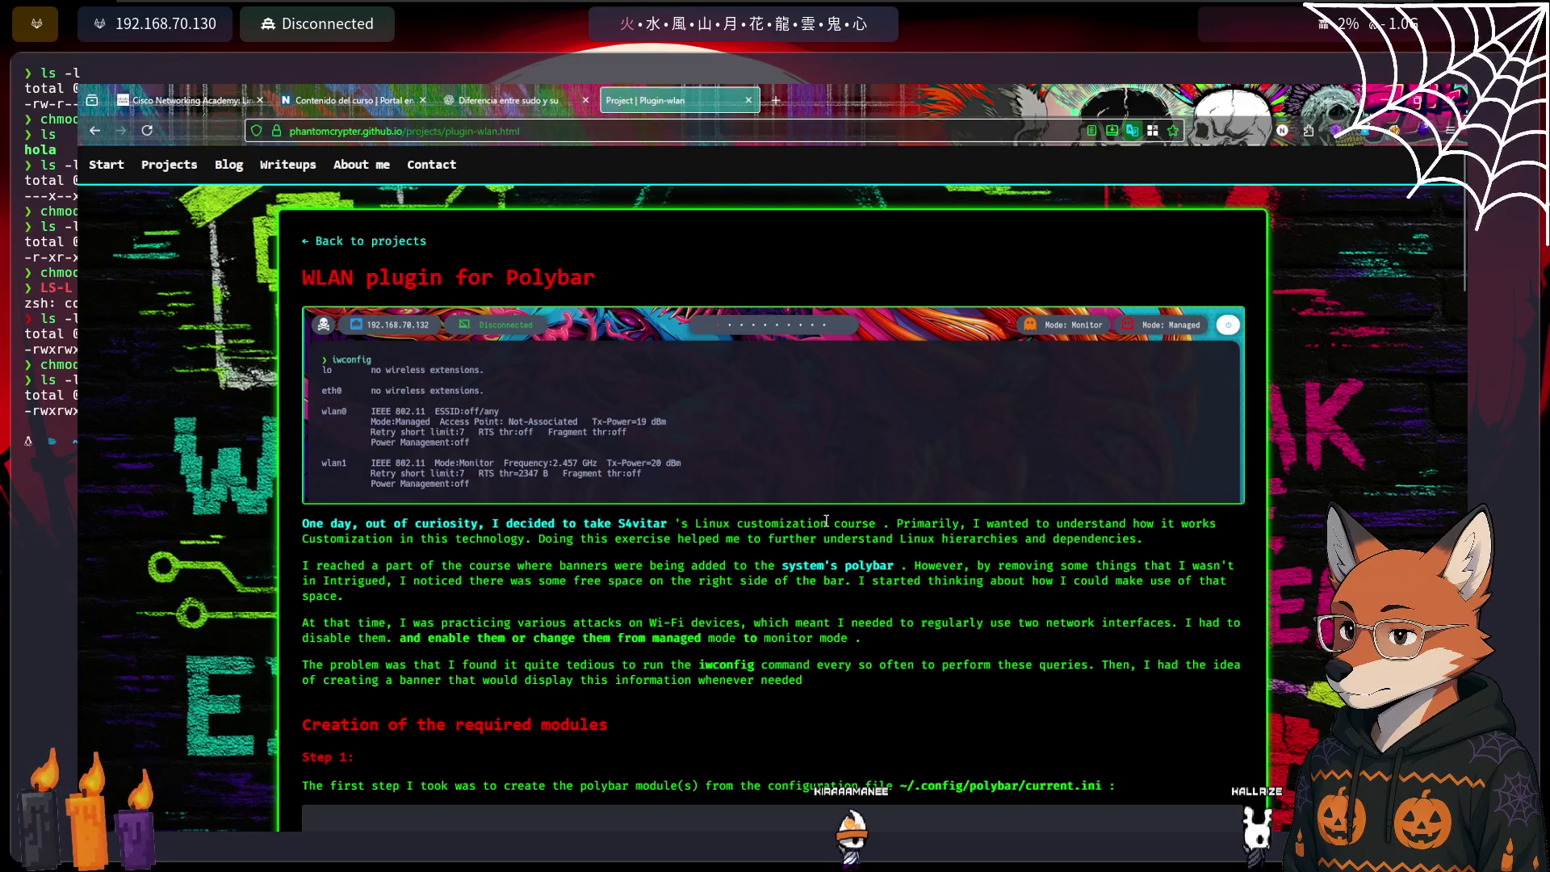
pyautogui.scroll(-6, 826, 521)
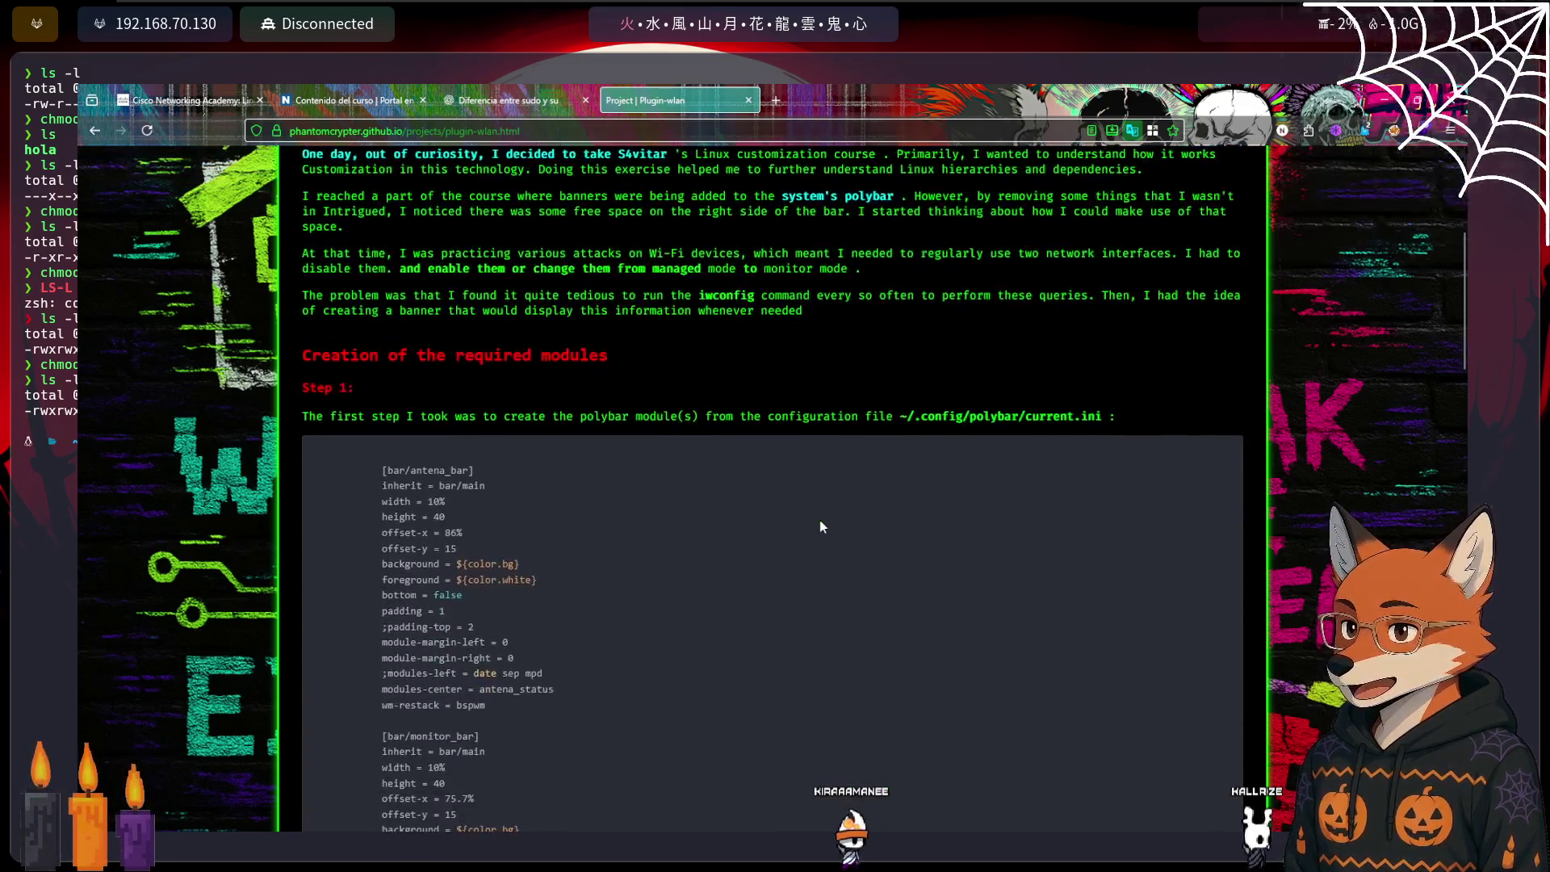
pyautogui.scroll(-7, 814, 528)
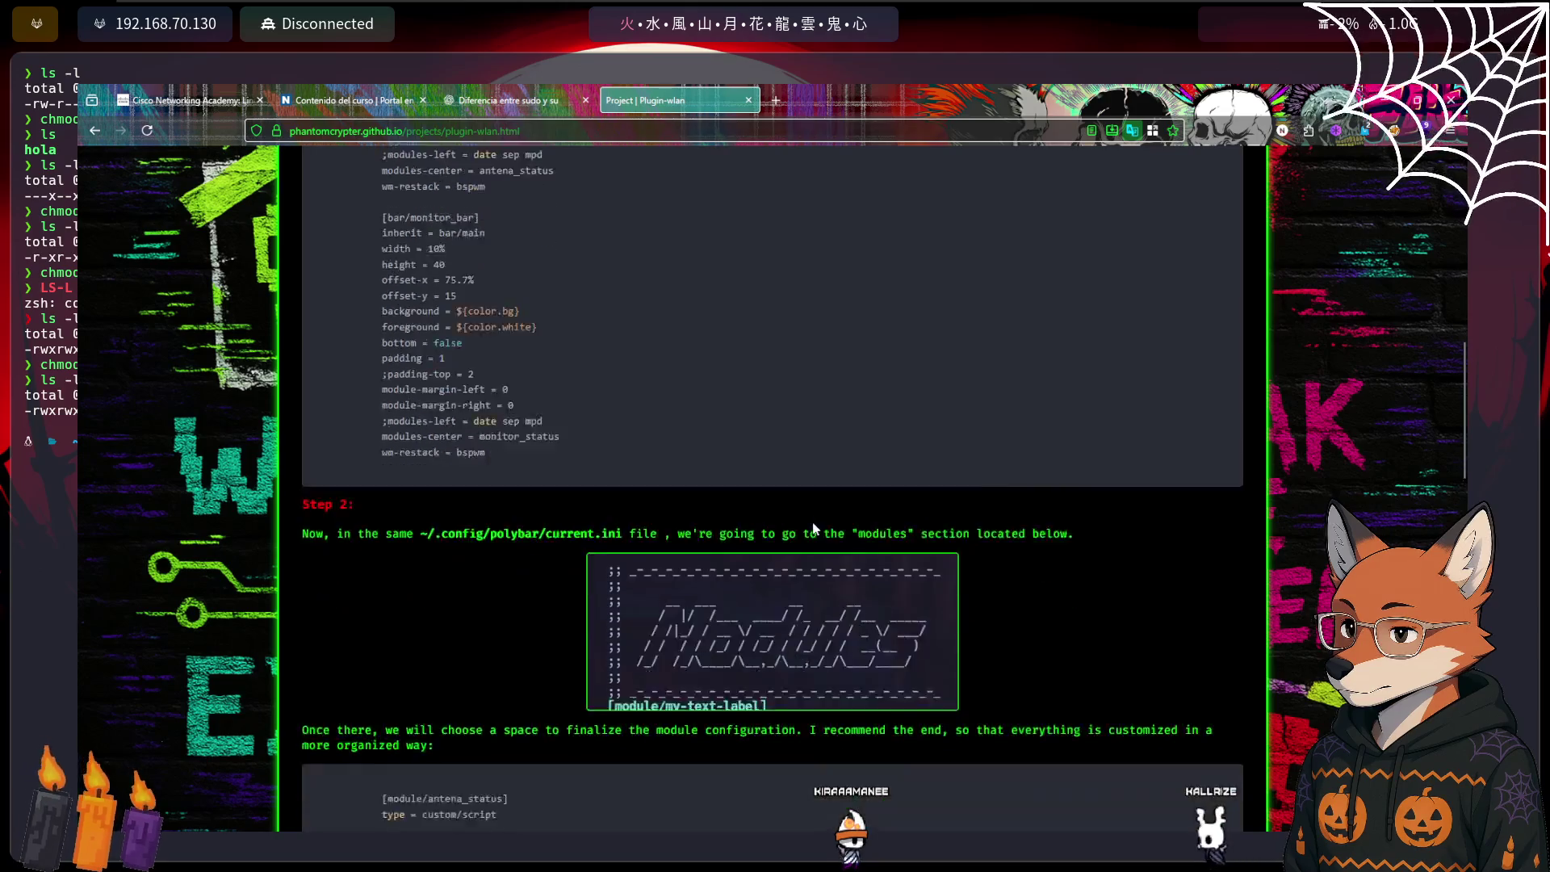
pyautogui.scroll(-3, 809, 520)
pyautogui.scroll(11, 803, 520)
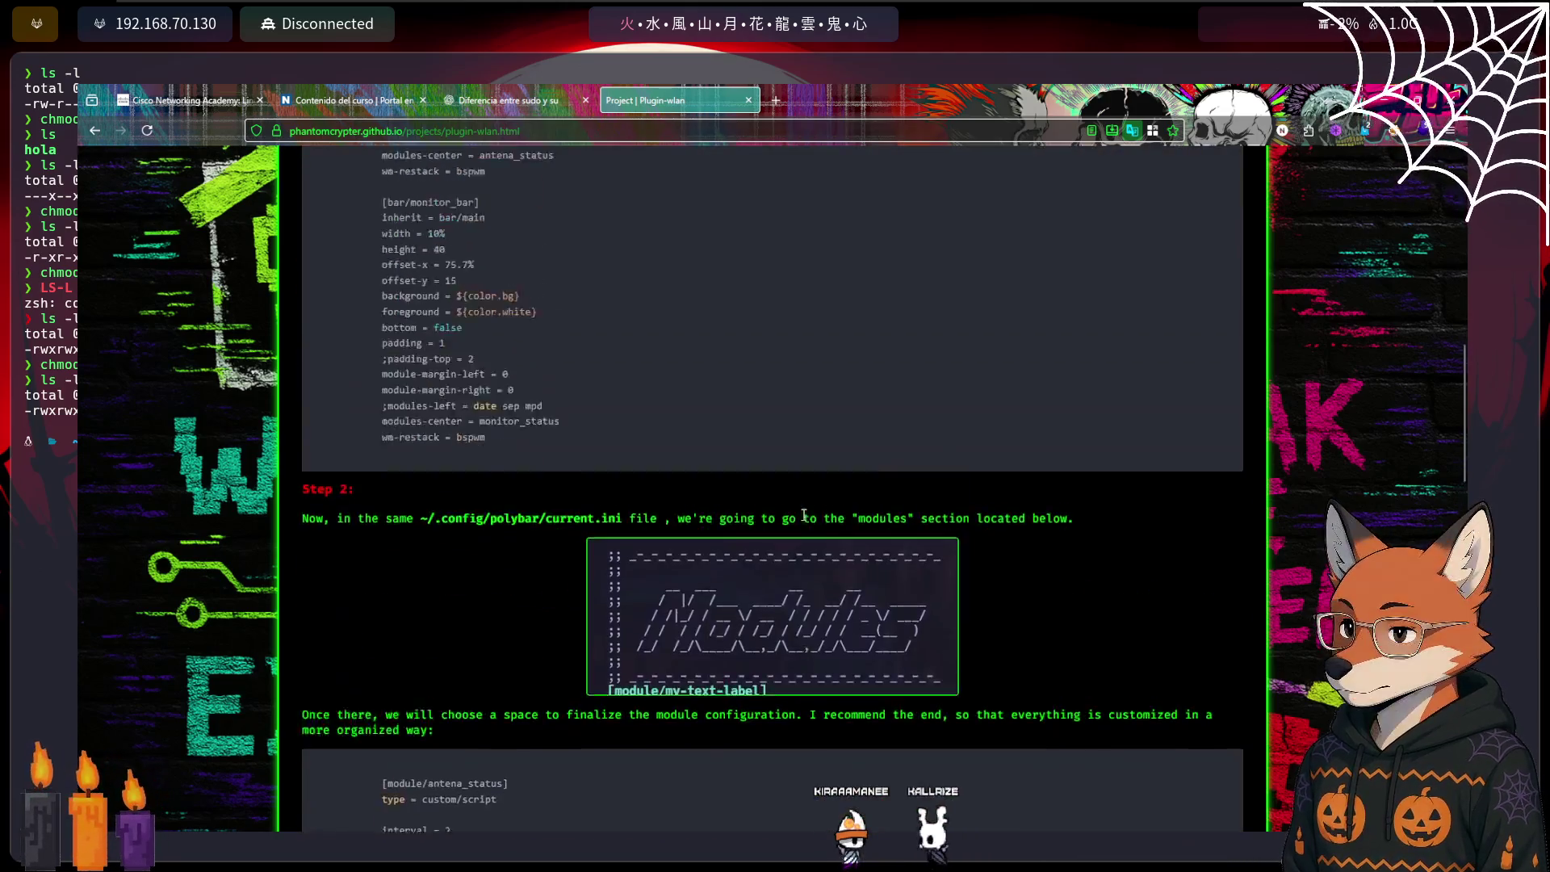
pyautogui.press('F5')
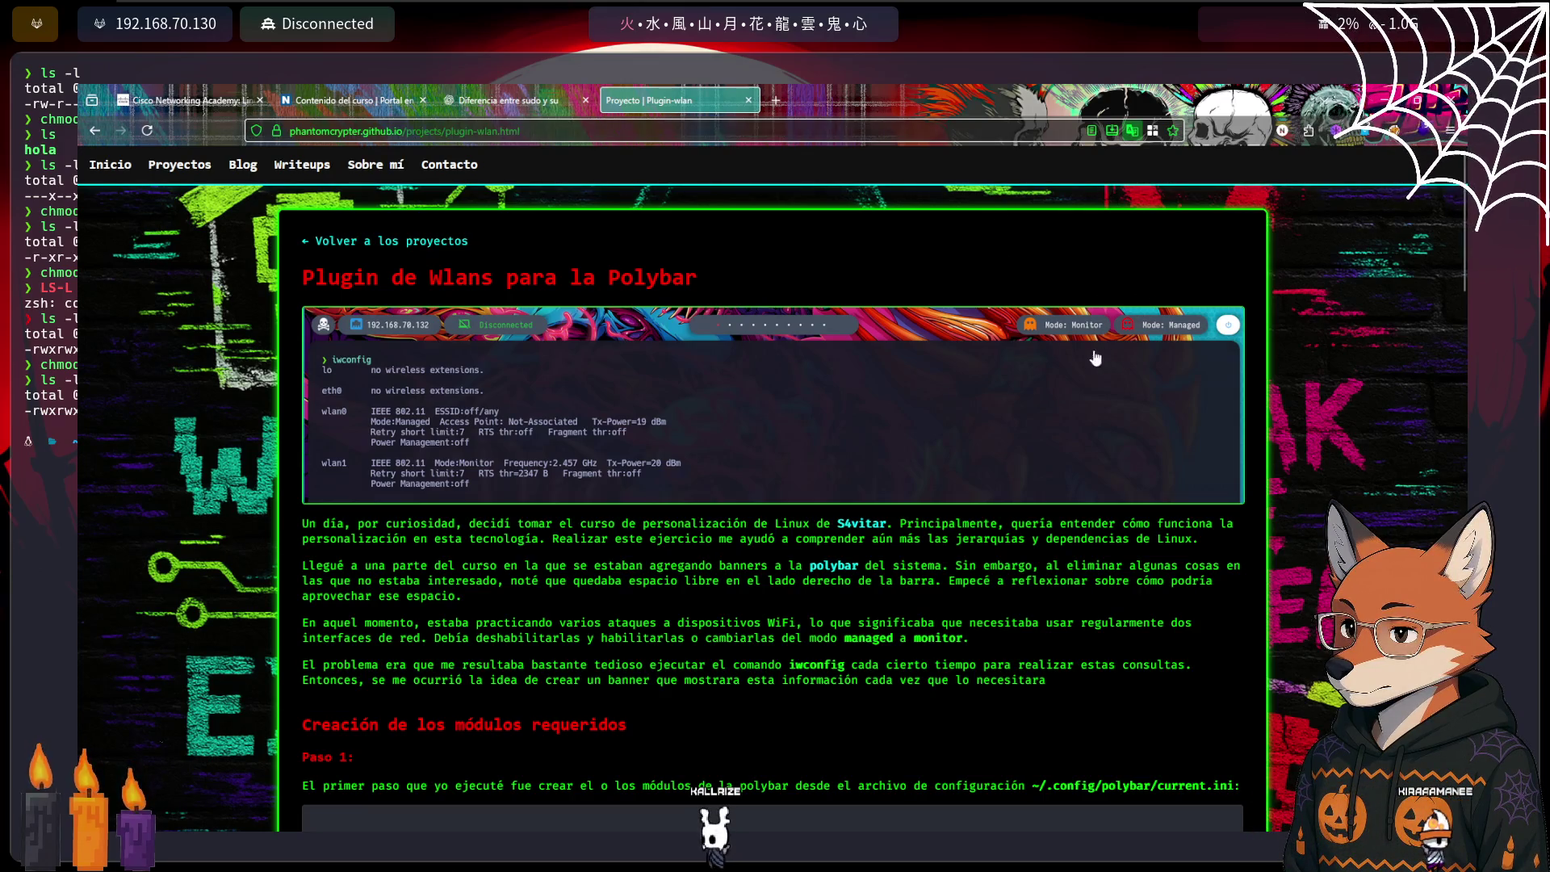
# Close the 'Proyecto | Plugin-wlan' tab to get back to the NDG course
pyautogui.click(749, 101)
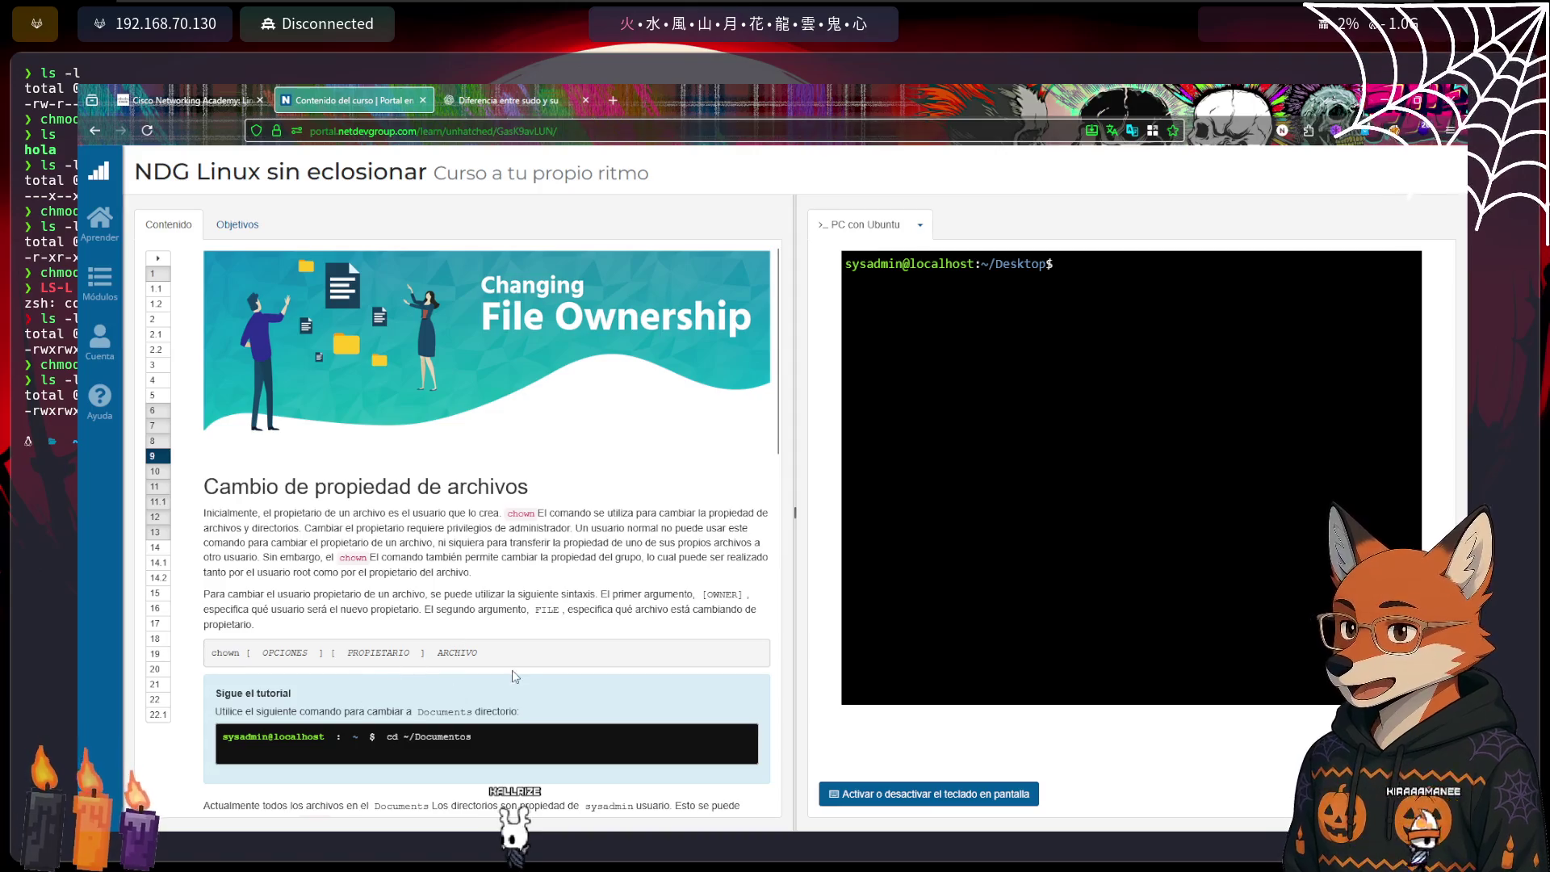
# Scroll to the ls -l ownership example and reboot the 'PC con Ubuntu' lab machine
pyautogui.scroll(-3, 521, 677)
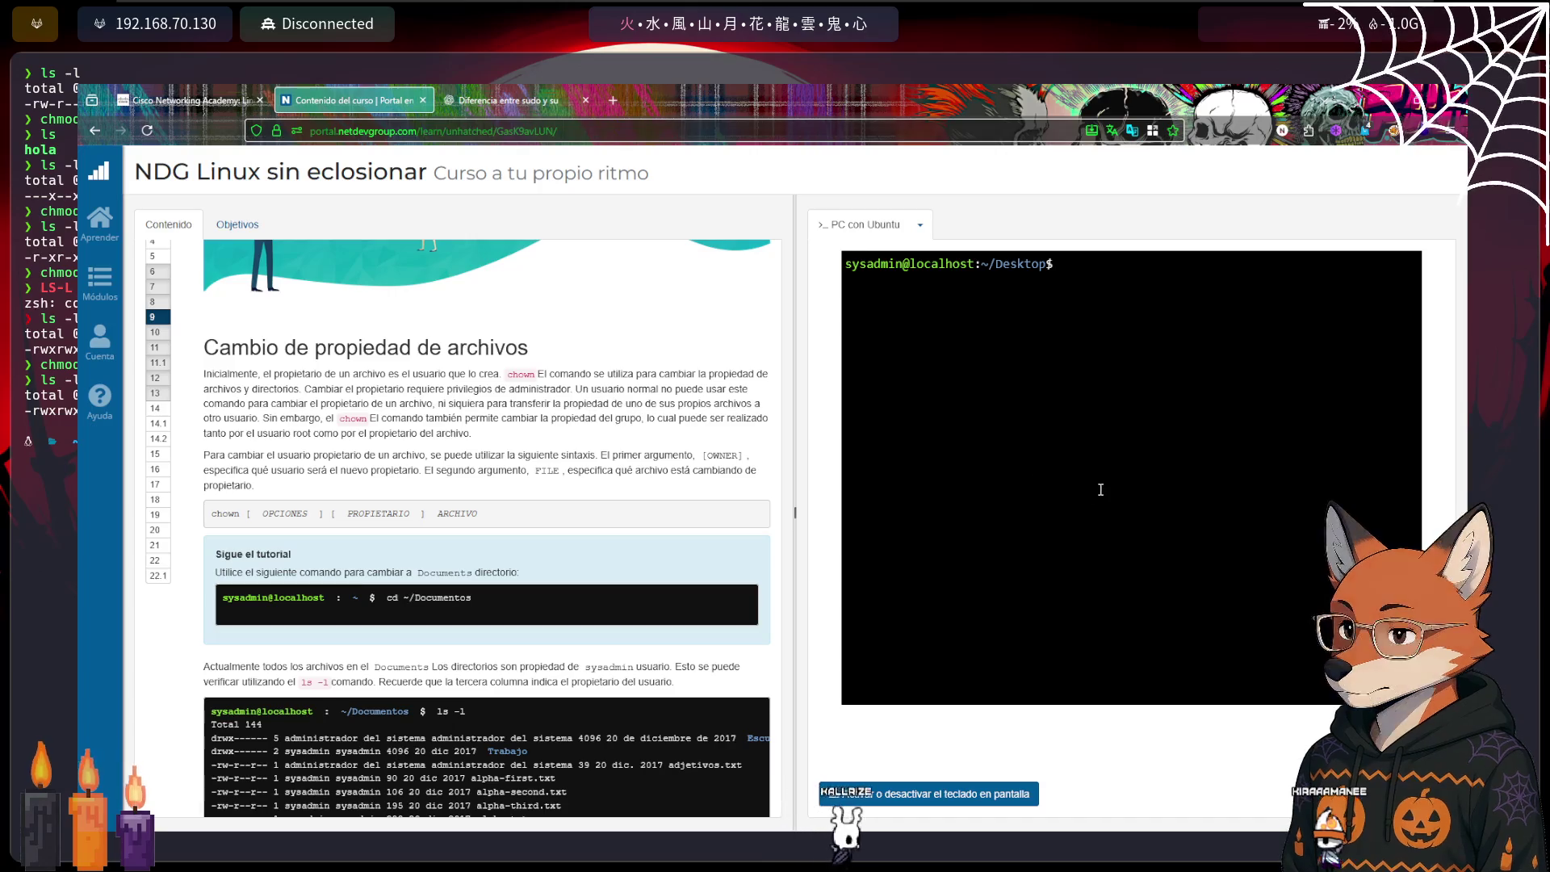
pyautogui.click(920, 226)
pyautogui.click(926, 252)
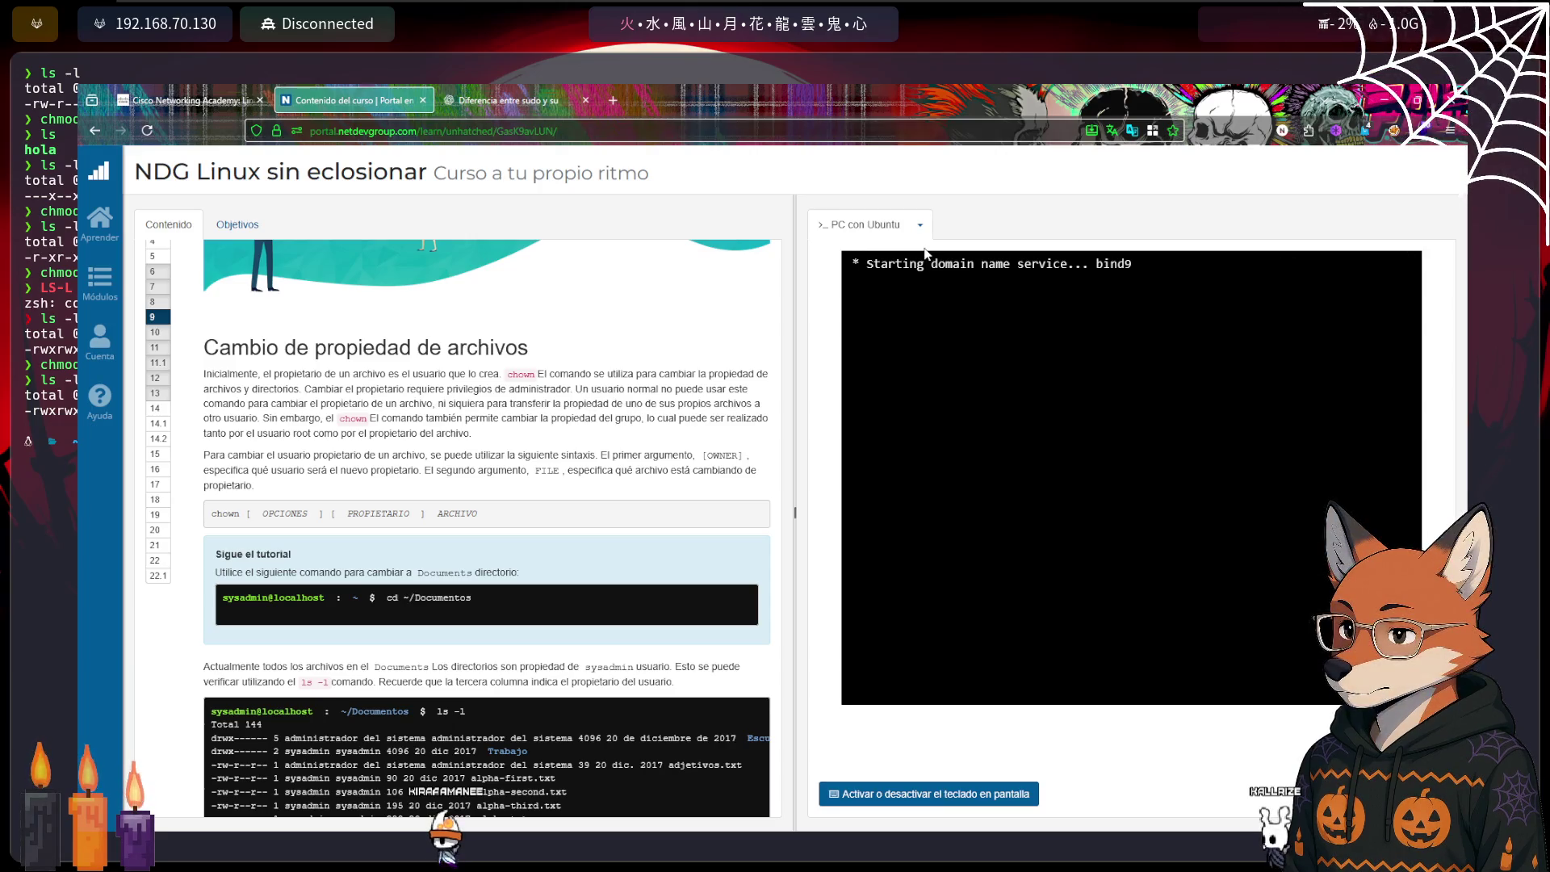
# Dismiss the Ubuntu 14.04 welcome message and focus the terminal at the sysadmin prompt
pyautogui.press('Return')
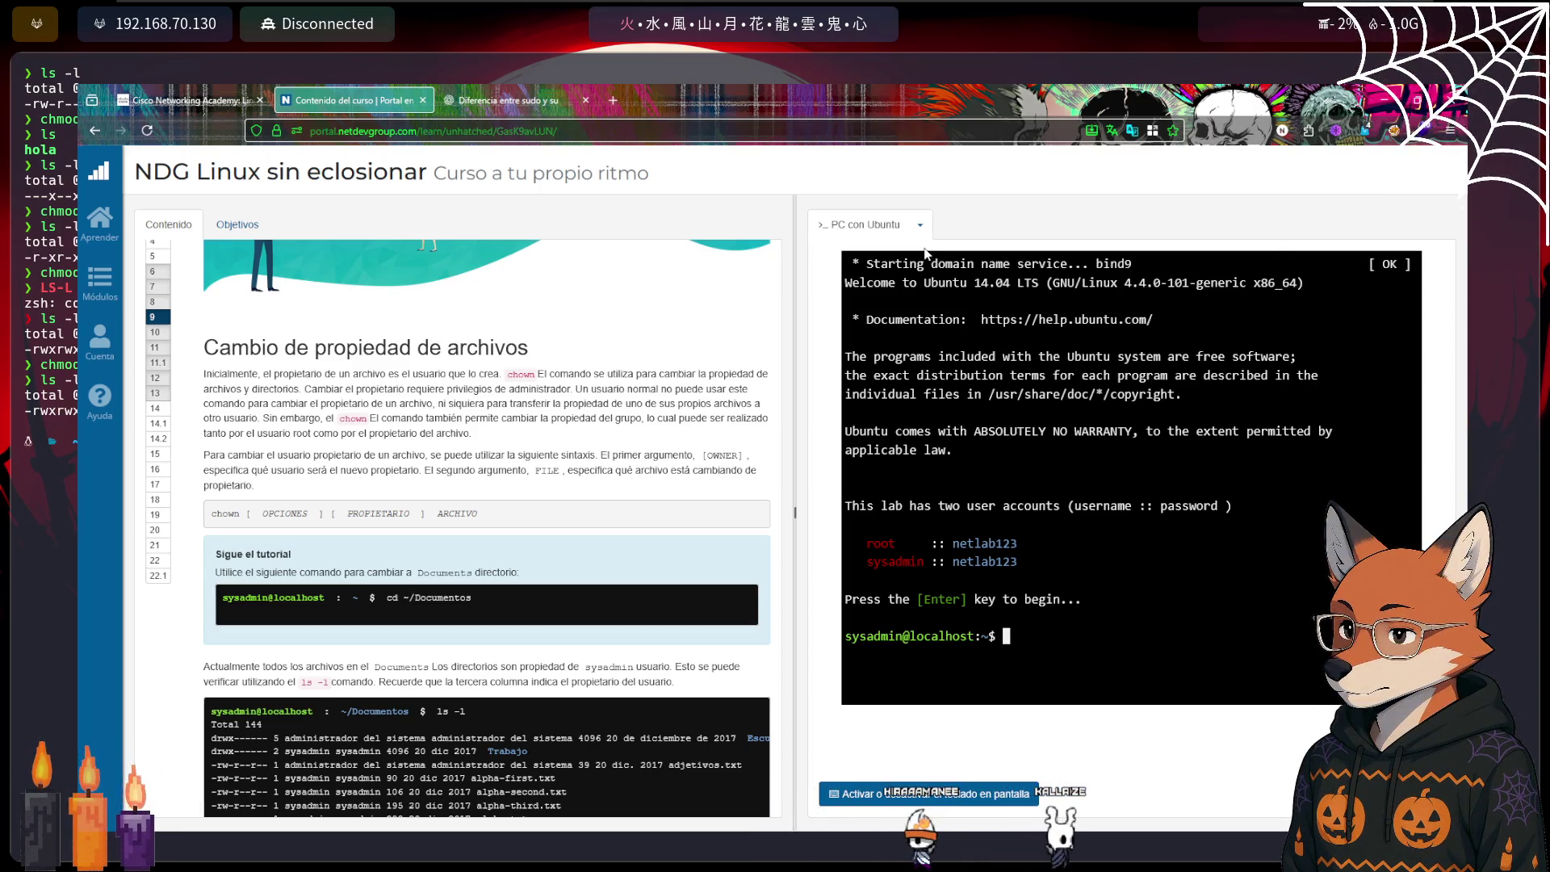
pyautogui.click(925, 253)
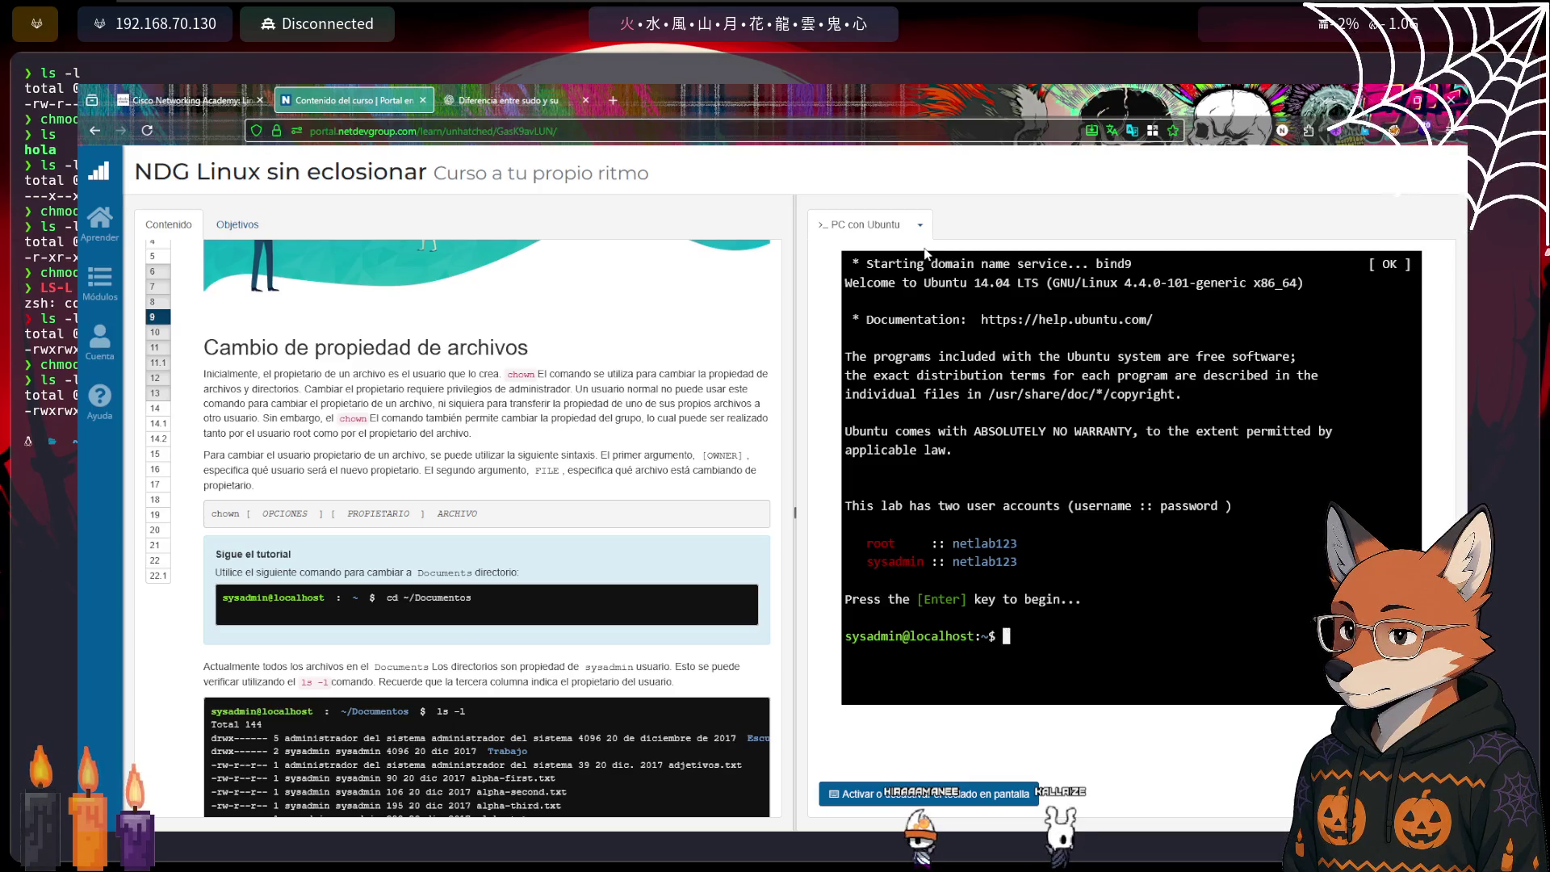